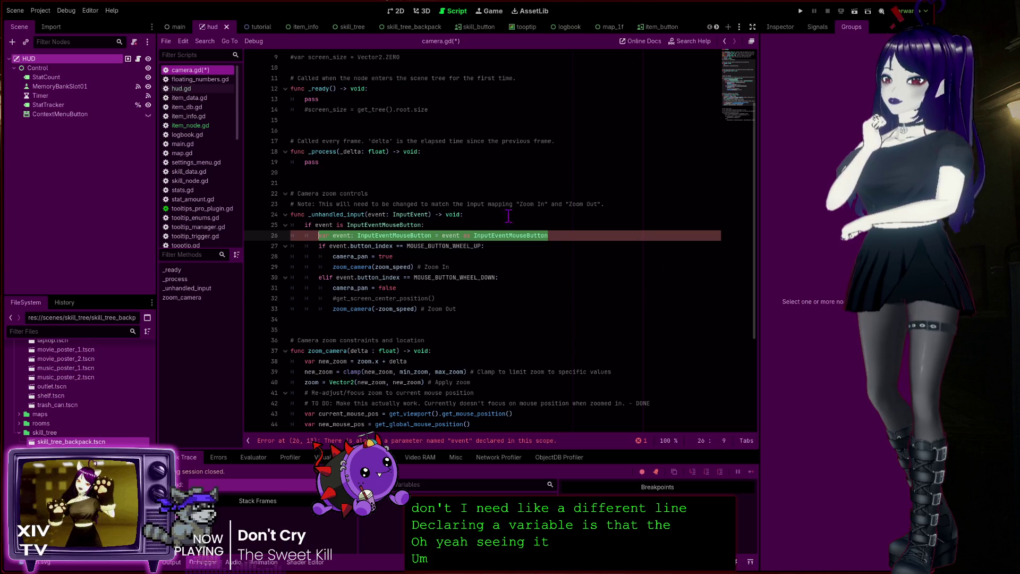
Step: Delete line 26's 'var event: InputEventMouseButton = event as InputEventMouseButton' declaration and its empty line
left_click(400, 440)
type("var")
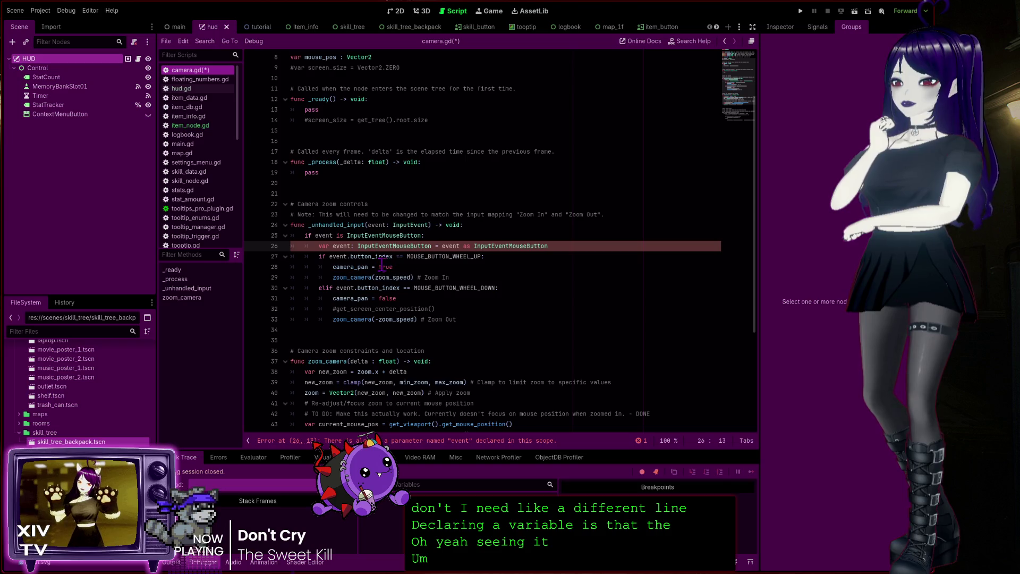
left_click(563, 246)
left_click_drag(559, 245, 317, 244)
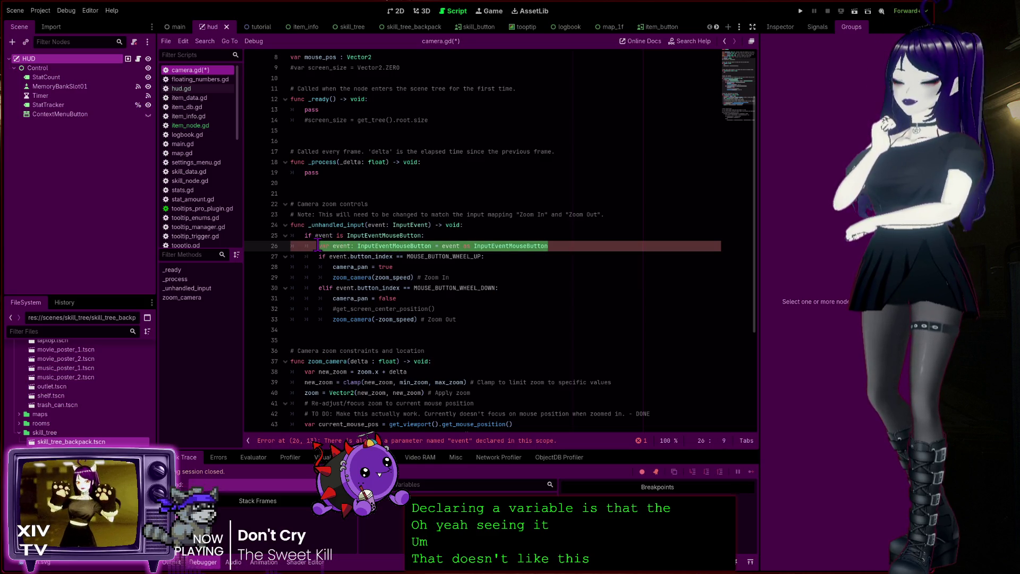
key("BackSpace")
key("BackSpace")
key("BackSpace")
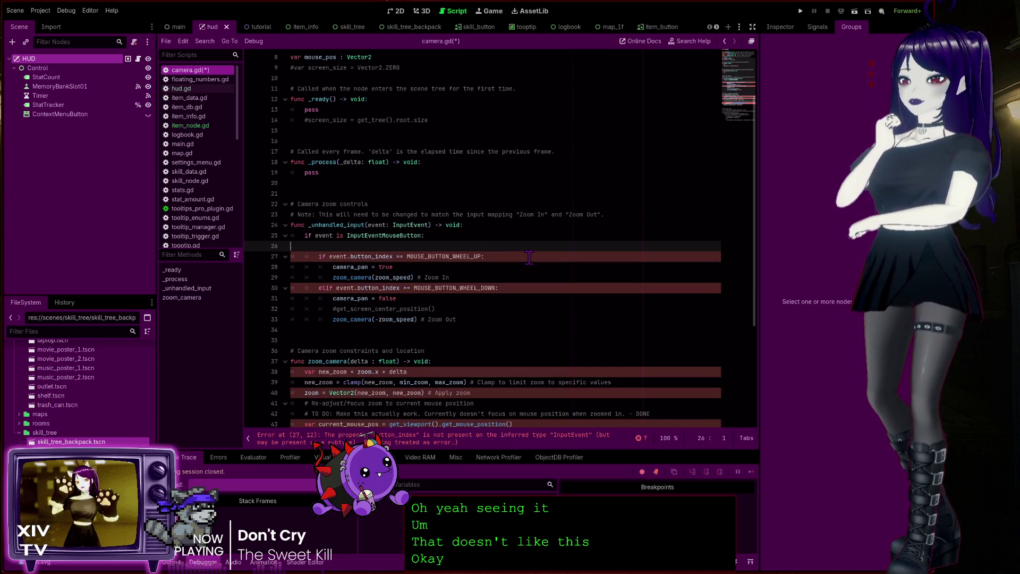
key("BackSpace")
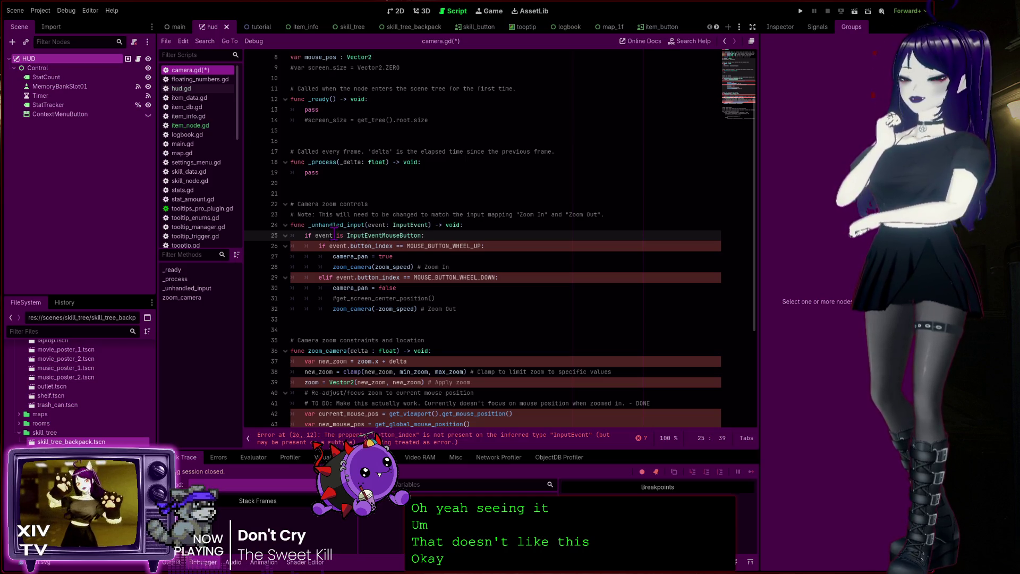
left_click(446, 441)
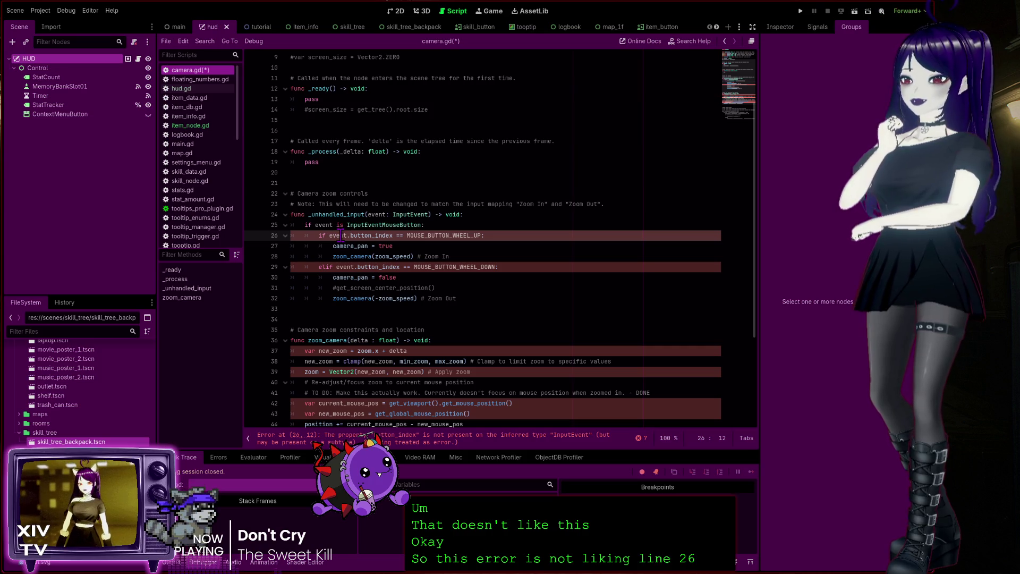
double_click(374, 236)
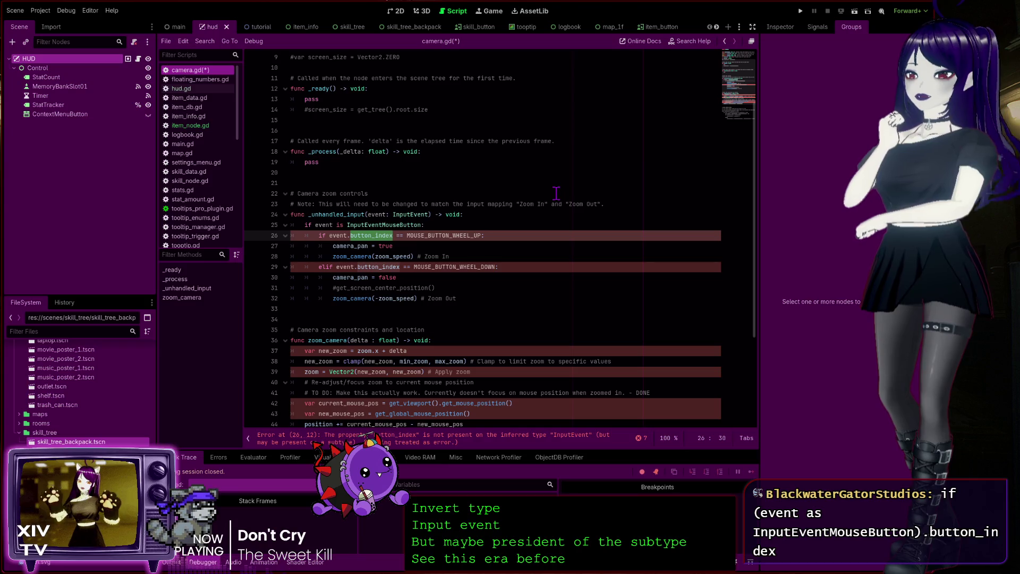
left_click(347, 237)
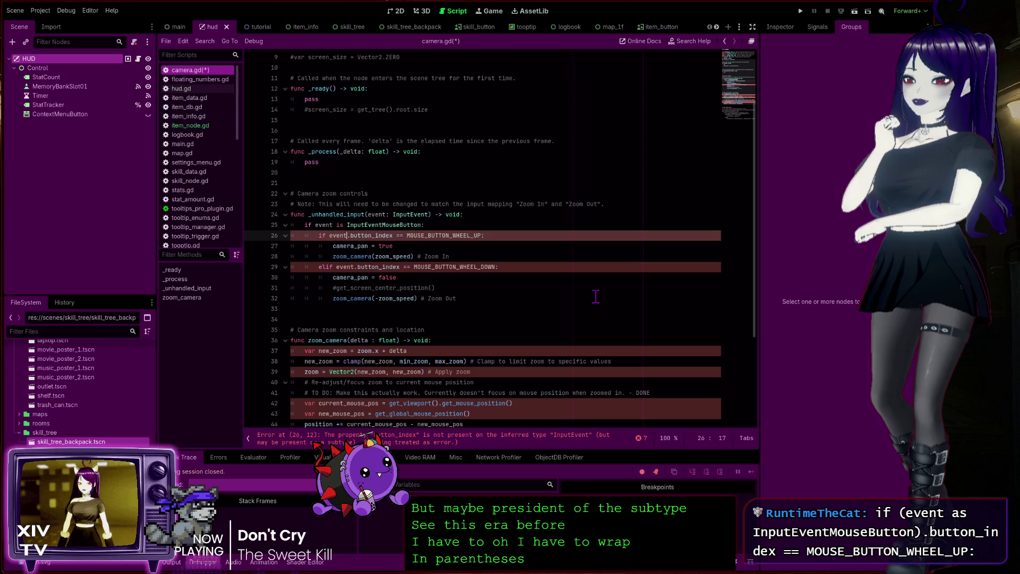
Step: Replace event in line 26's wheel-up condition with the pasted (event as InputEventMouseButton) cast
left_click(340, 236)
double_click(340, 236)
key("BackSpace")
key("ctrl+v")
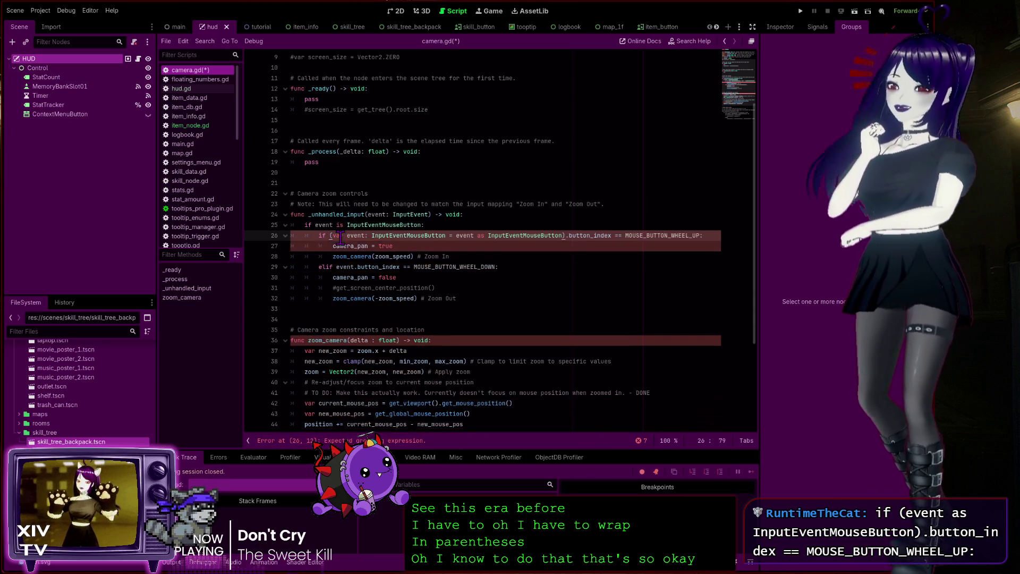
Step: Delete the leftover var declaration text so line 26 keeps only the inline cast
double_click(338, 236)
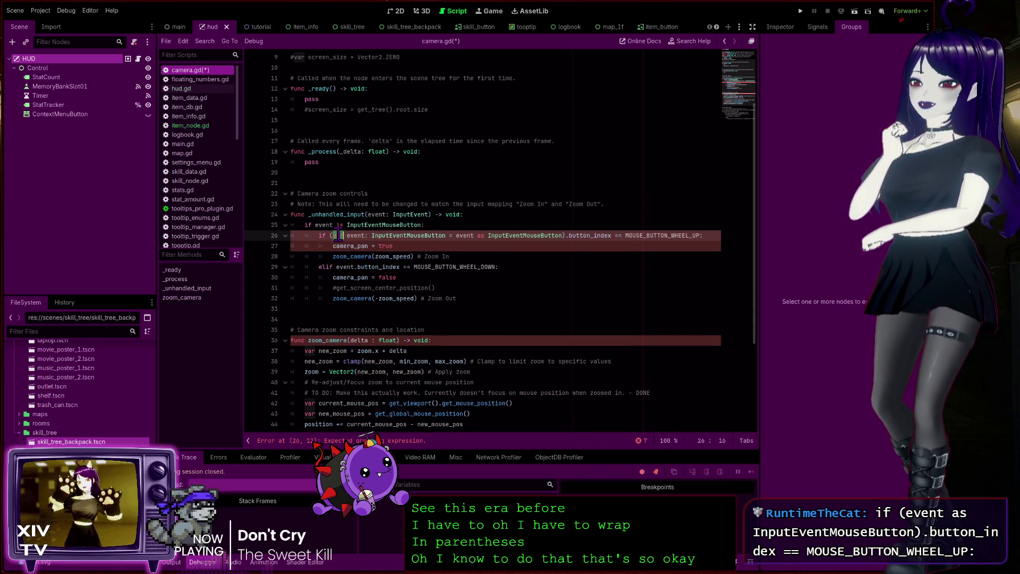
left_click(492, 235)
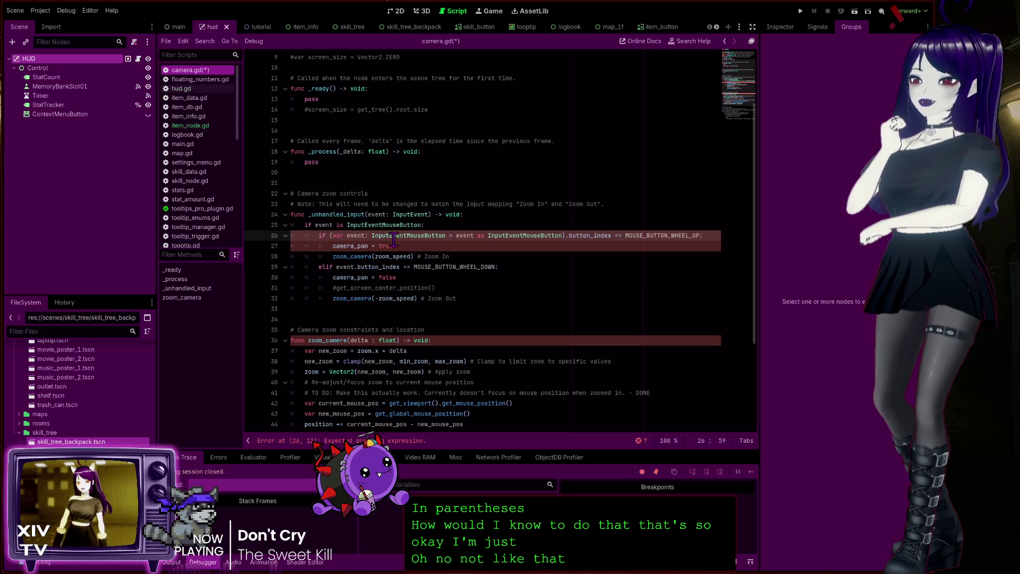
double_click(340, 235)
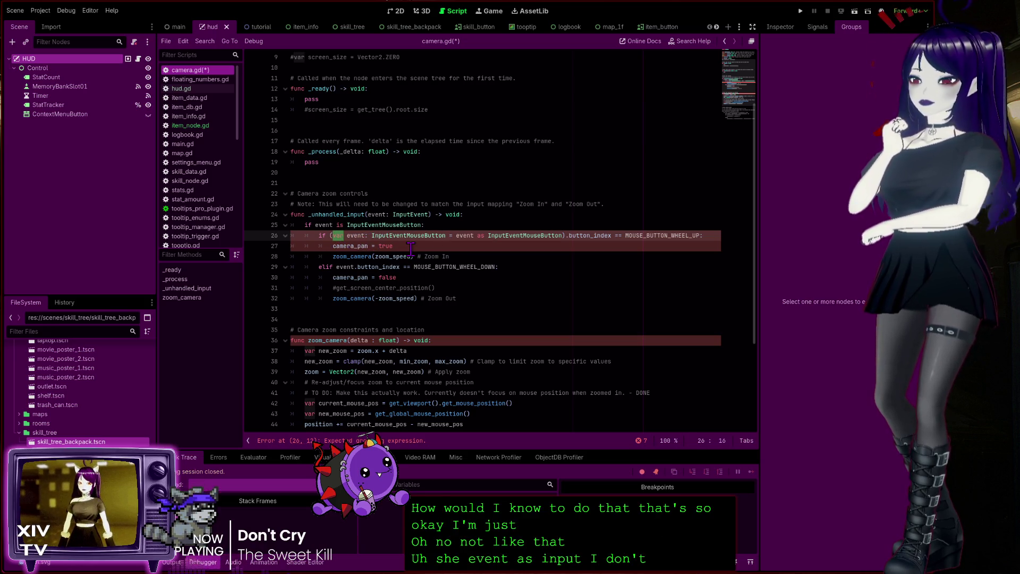
key("BackSpace")
key("Delete")
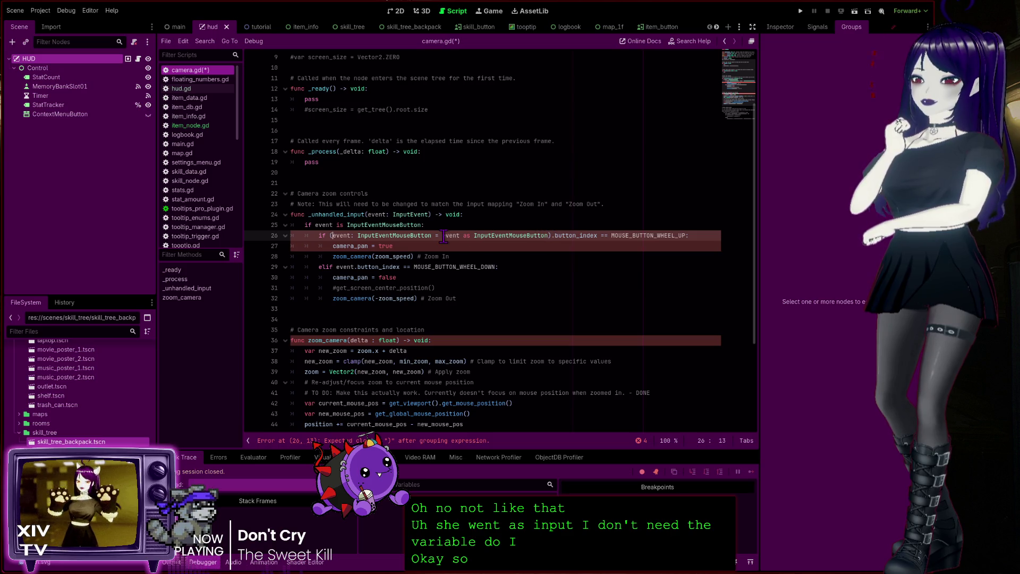
left_click_drag(442, 237, 333, 235)
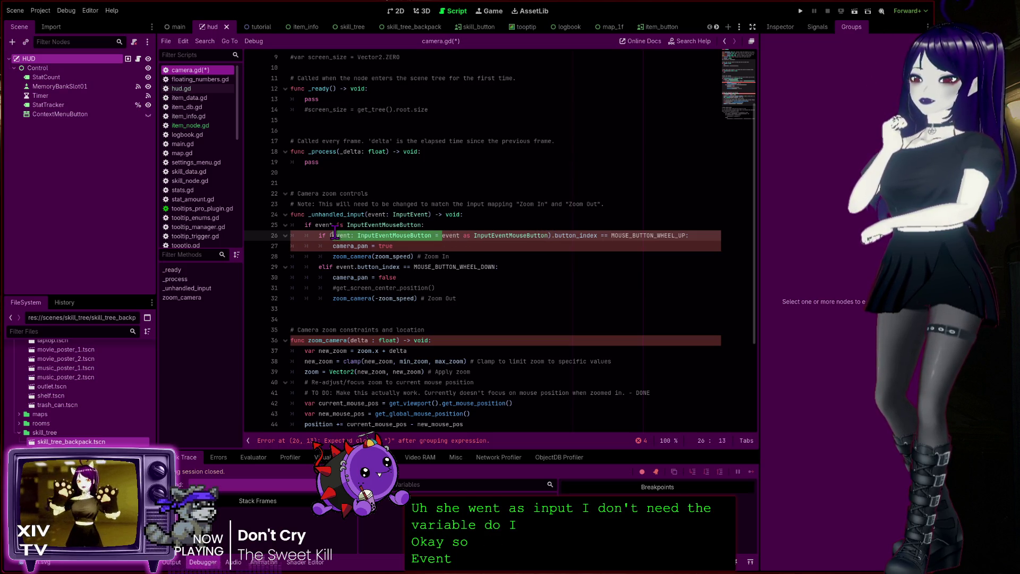
key("BackSpace")
left_click(366, 235)
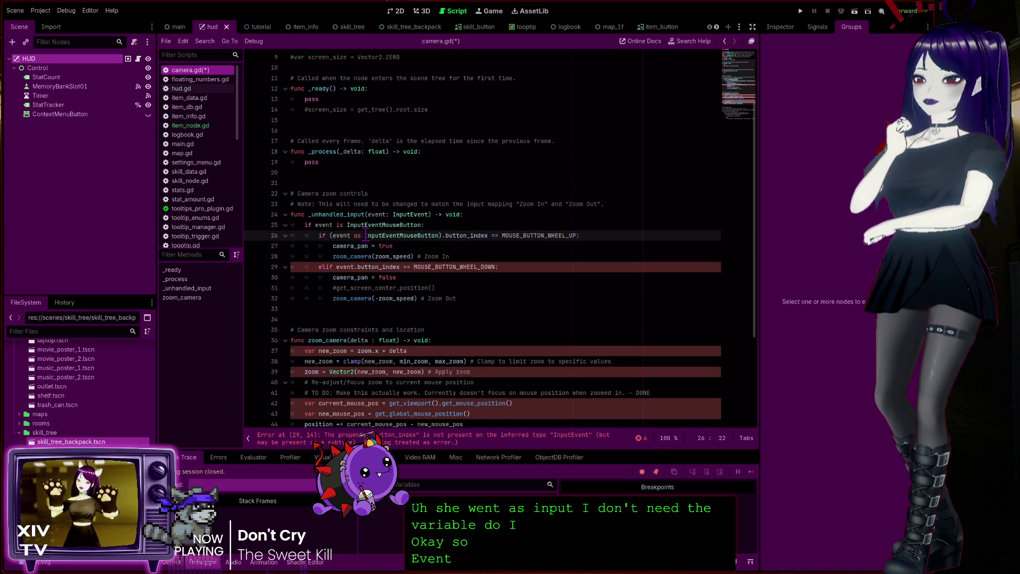
left_click(385, 225)
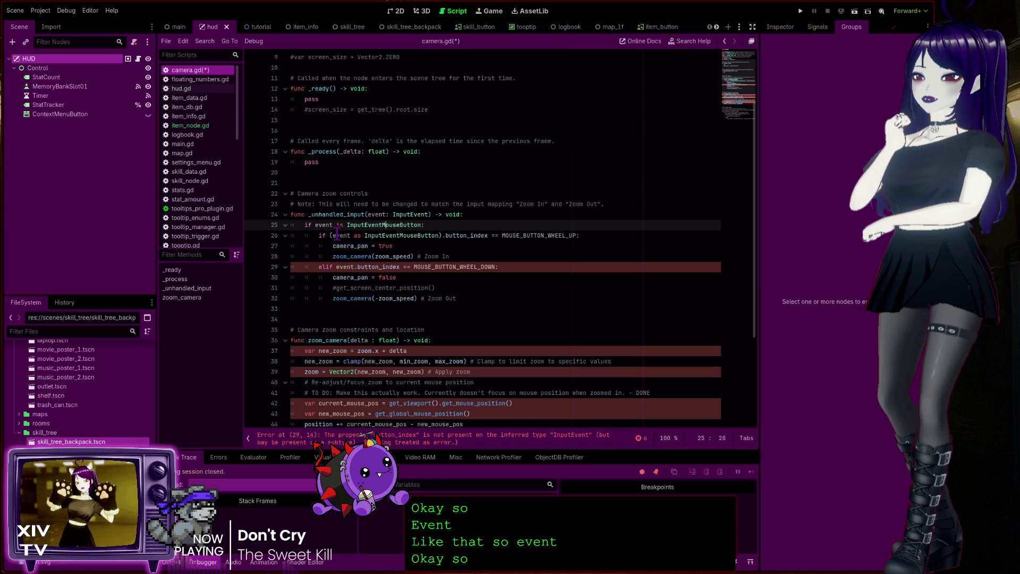
left_click_drag(433, 226, 206, 225)
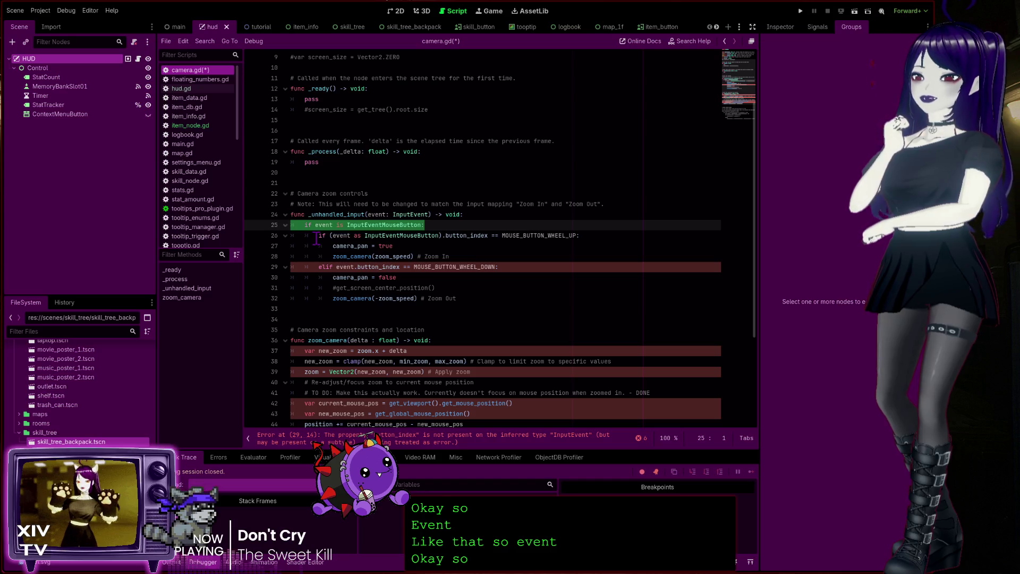
left_click(418, 225)
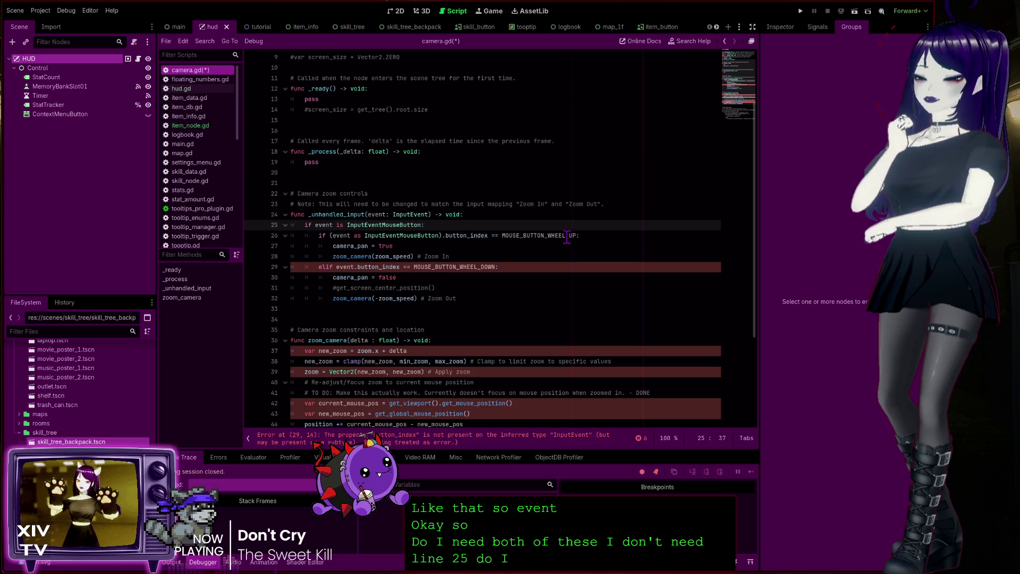
left_click(545, 236)
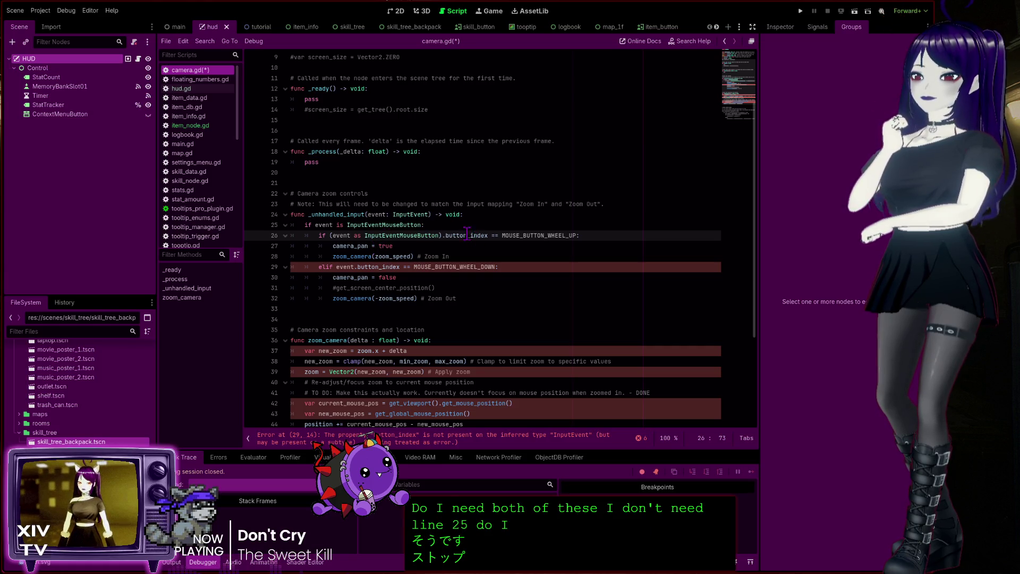
mouse_move(457, 299)
left_mouse_down()
mouse_move(330, 278)
mouse_move(297, 245)
mouse_move(244, 236)
left_mouse_up()
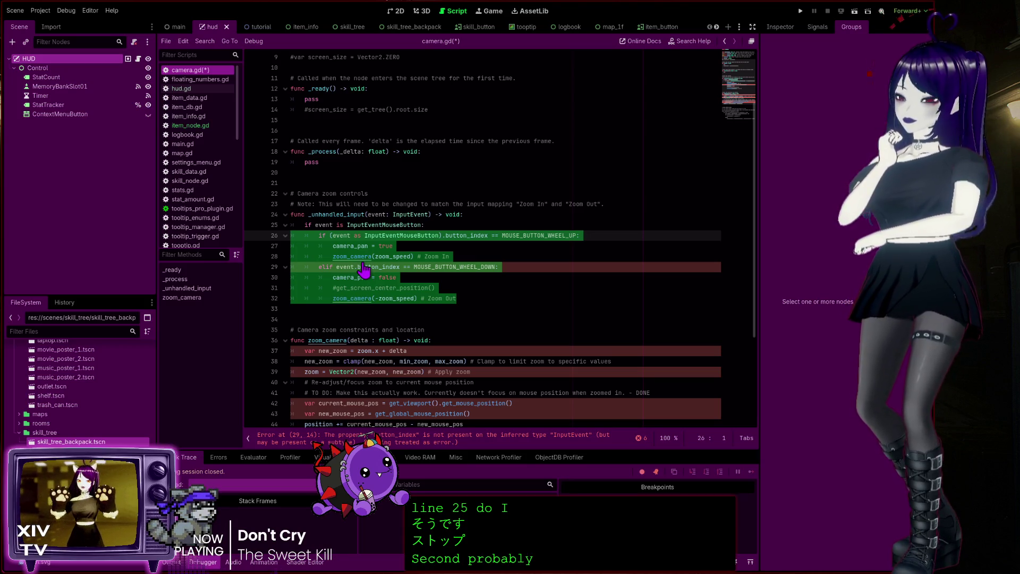
key("ctrl+Tab")
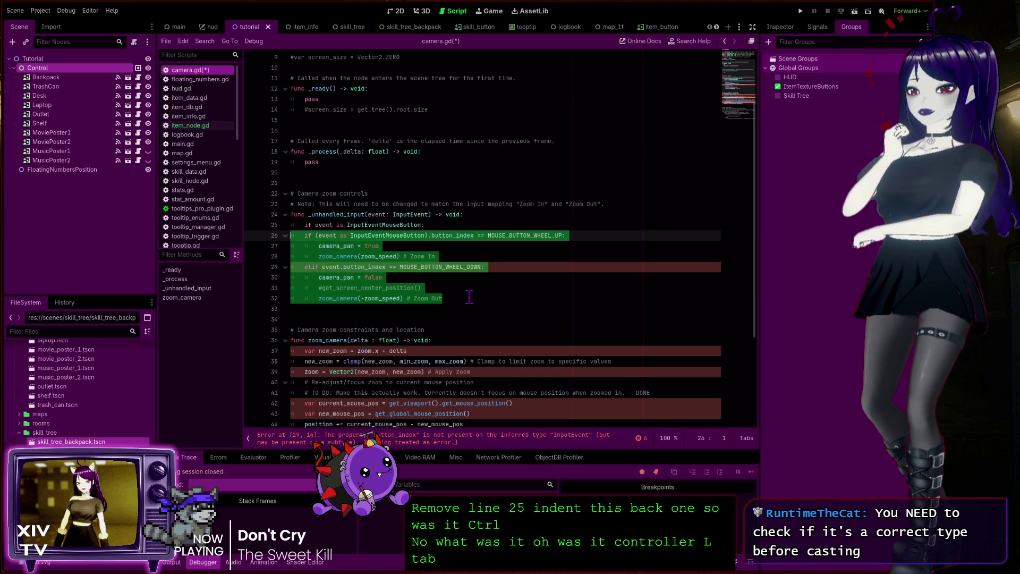
Step: Outdent lines 26–32 and delete line 25's type check, then undo to restore the zoom block
key("shift+Tab")
left_click(452, 225)
triple_click(364, 225)
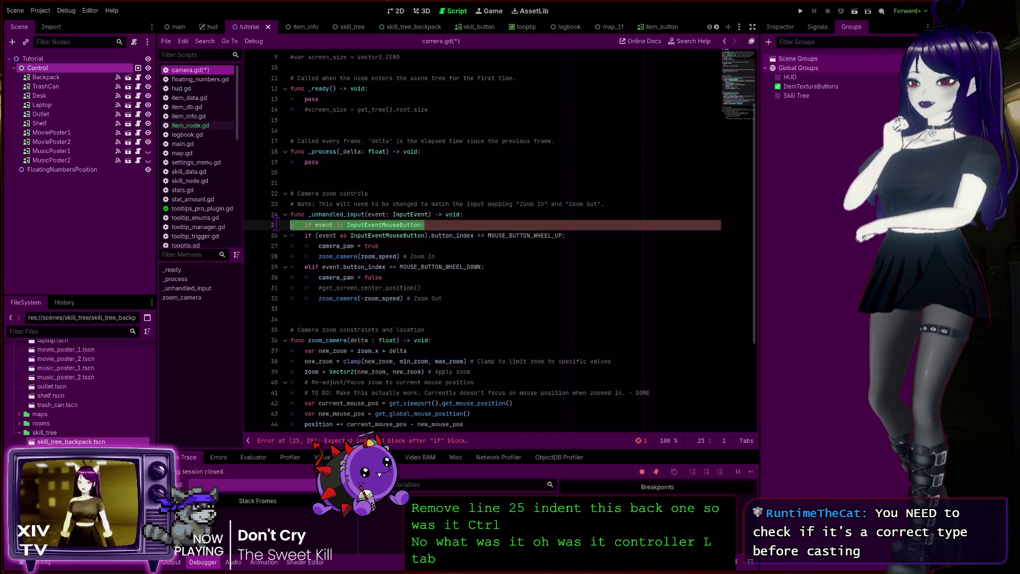
key("BackSpace")
key("BackSpace")
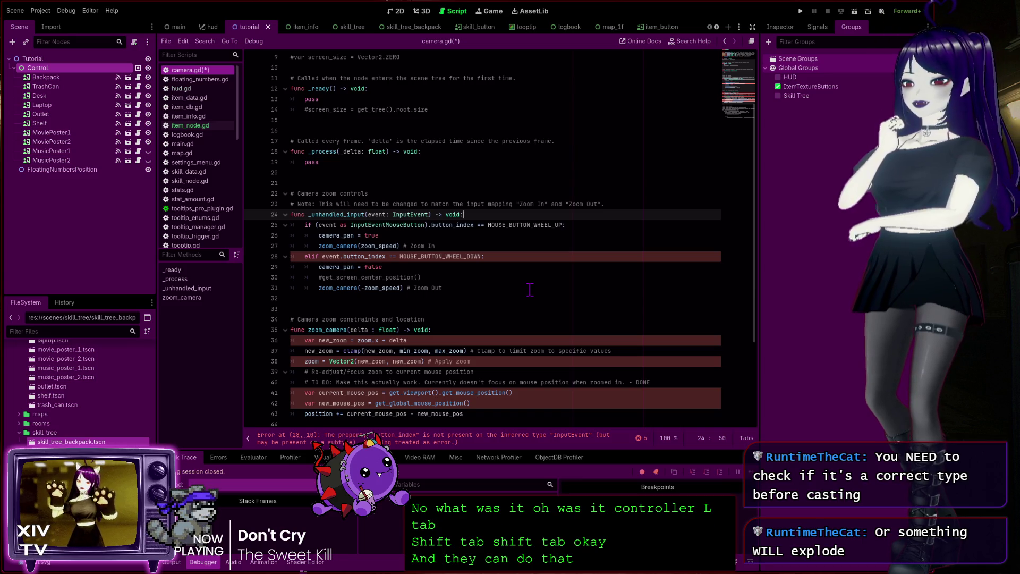
key("ctrl+z")
key("ctrl+z")
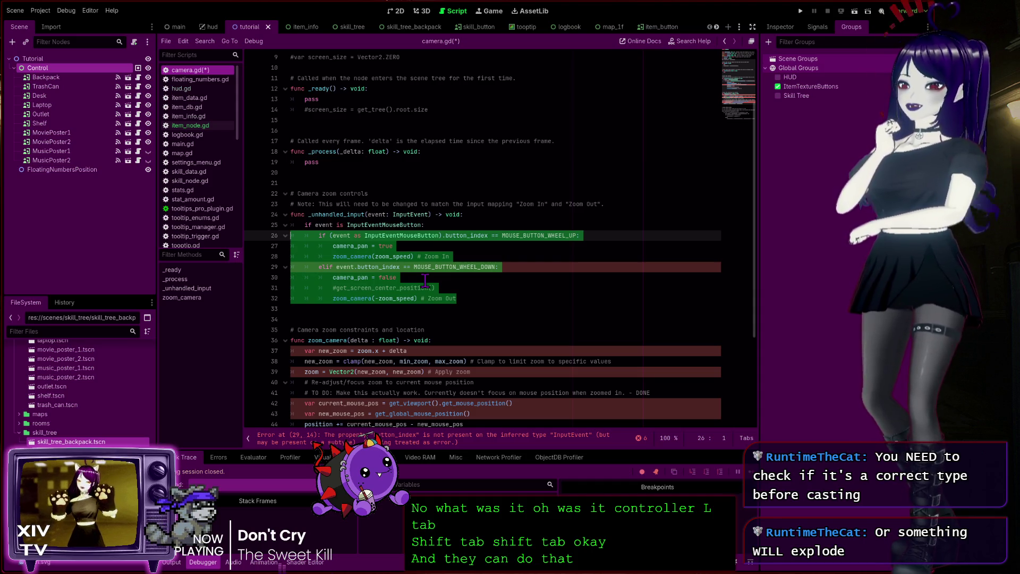
left_click(381, 228)
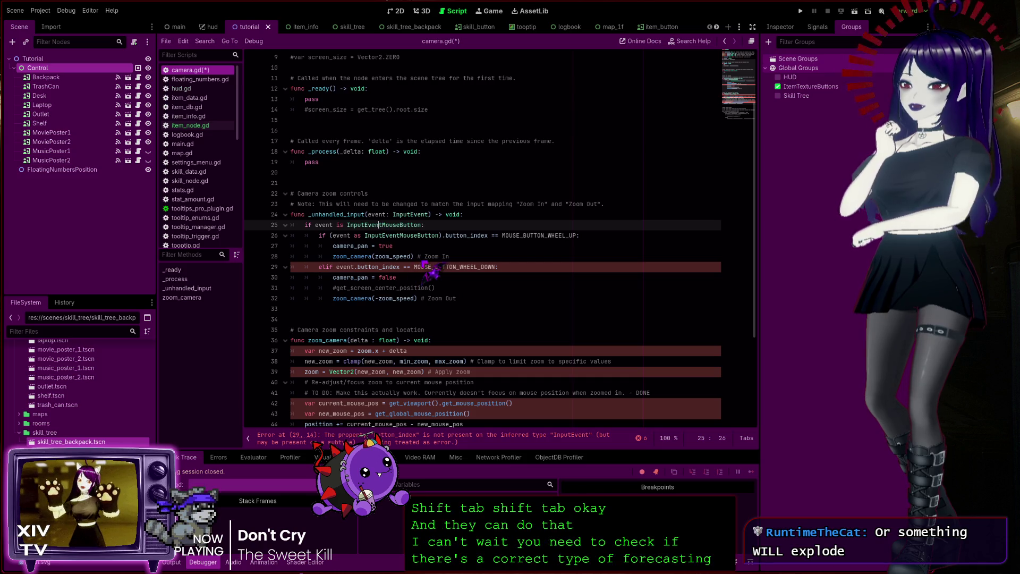
left_click(495, 227)
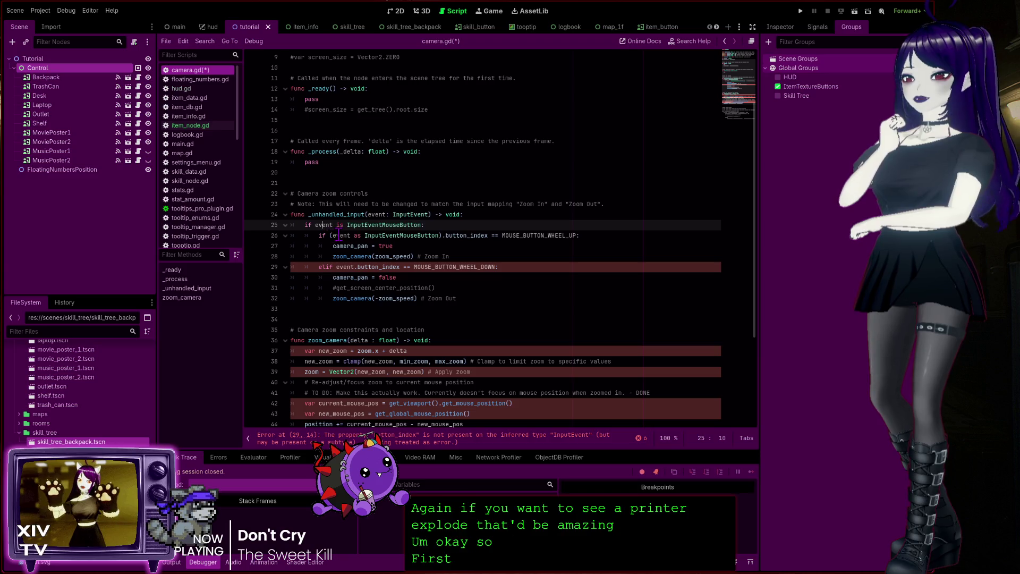
left_click_drag(333, 236, 436, 235)
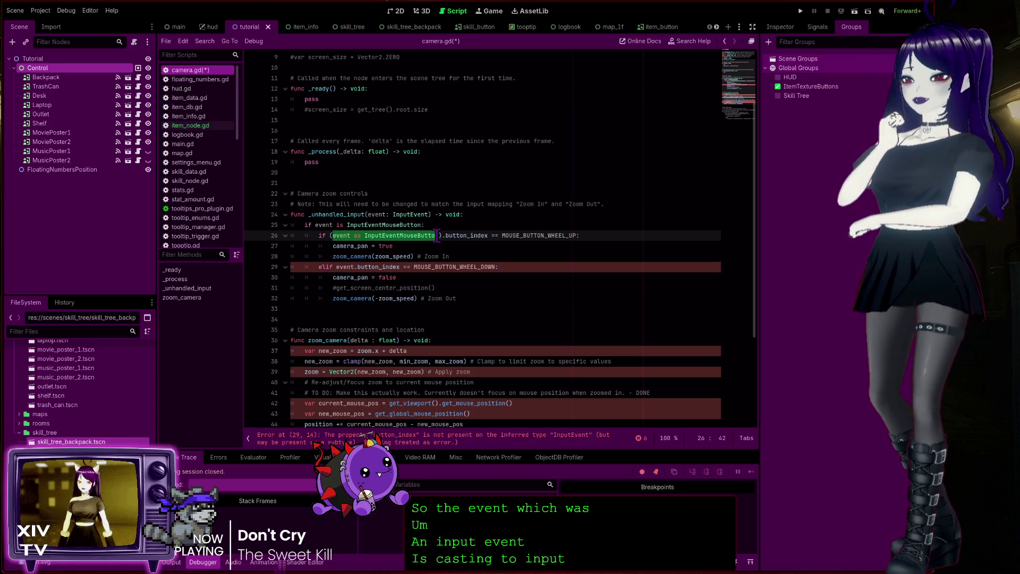
key("Right")
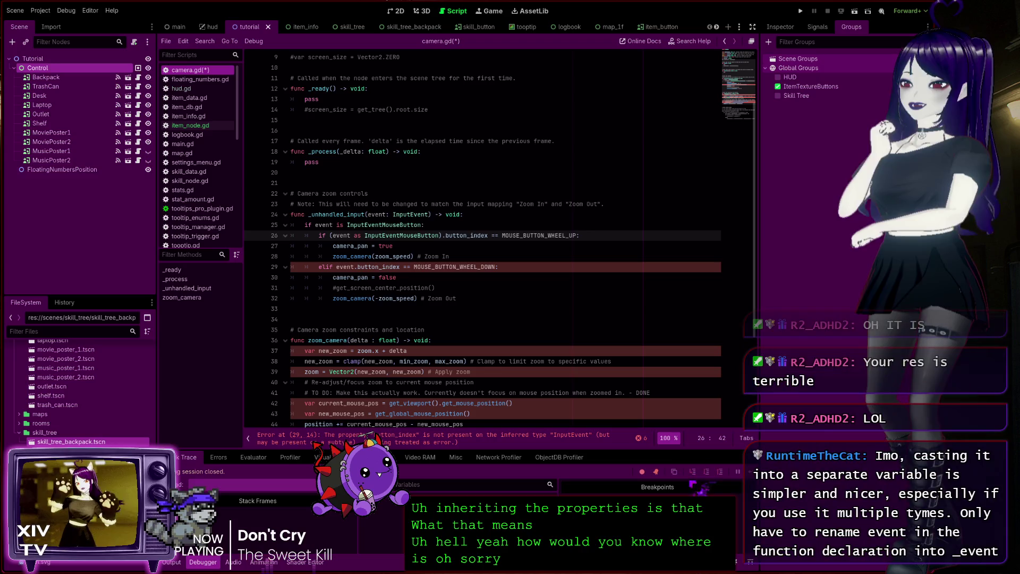
Step: Zoom the script text to 110% and review the wheel-down check and line 25's type check
key("ctrl+equal")
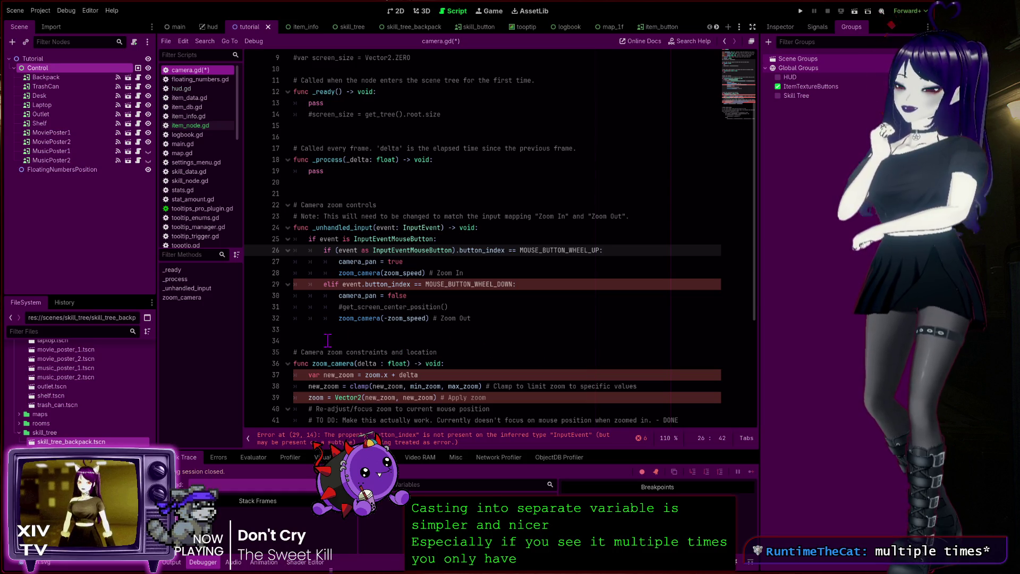
left_click(377, 284)
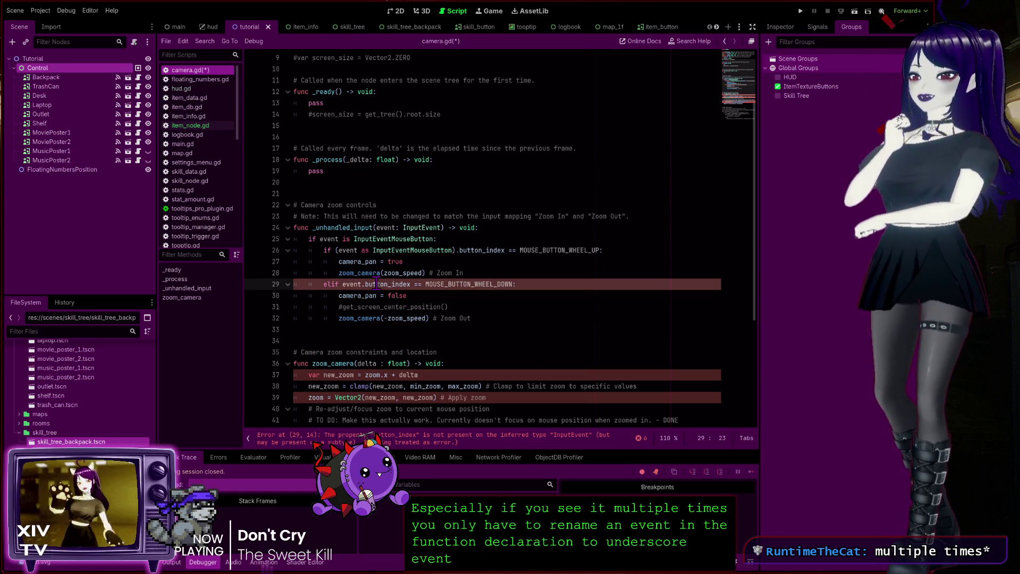
left_click(355, 238)
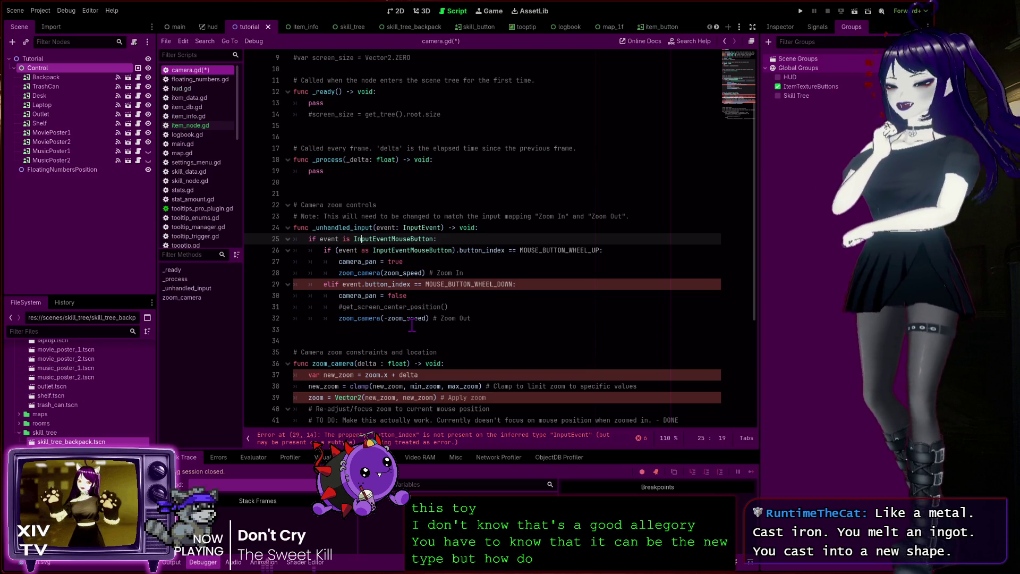
Step: Place the caret on the InputEvent parameter type of _unhandled_input
left_click(428, 228)
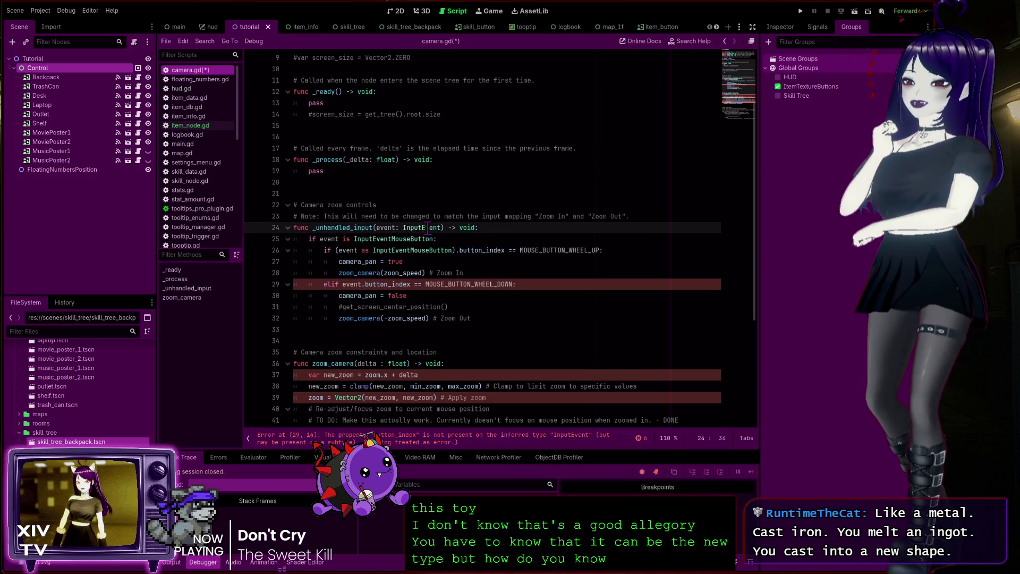
left_click(428, 228, "ctrl")
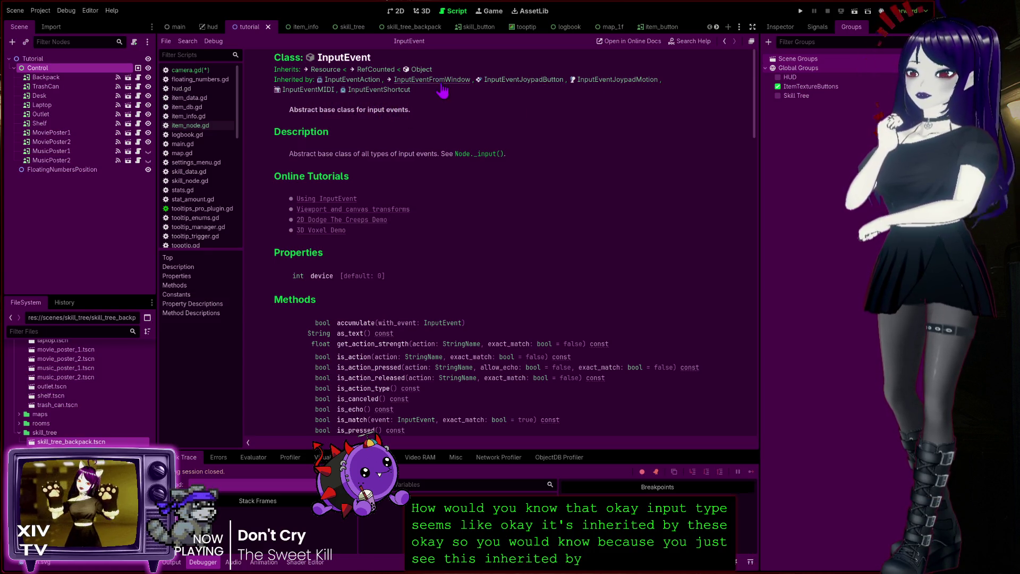
left_click(353, 84)
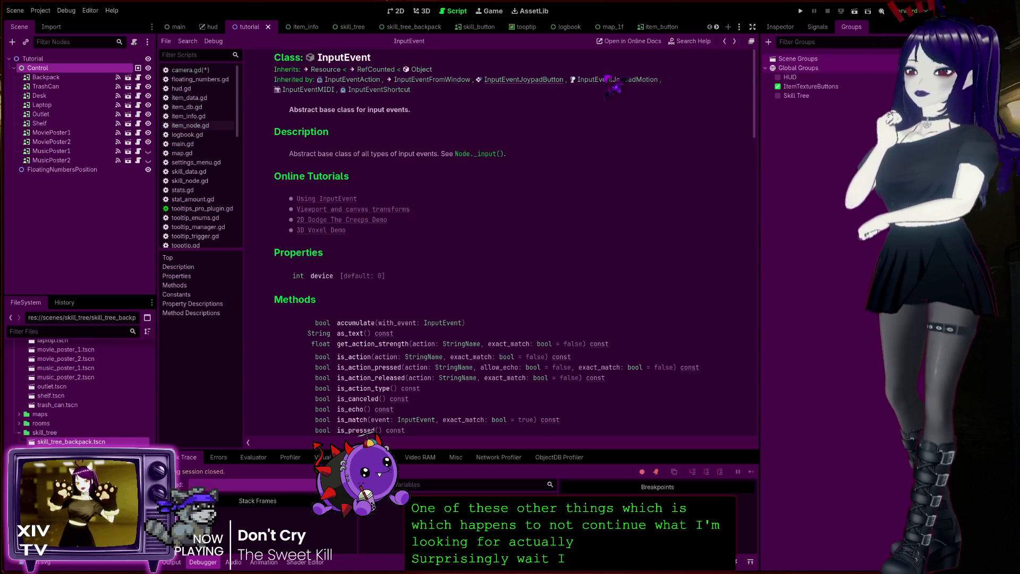
left_click(725, 41)
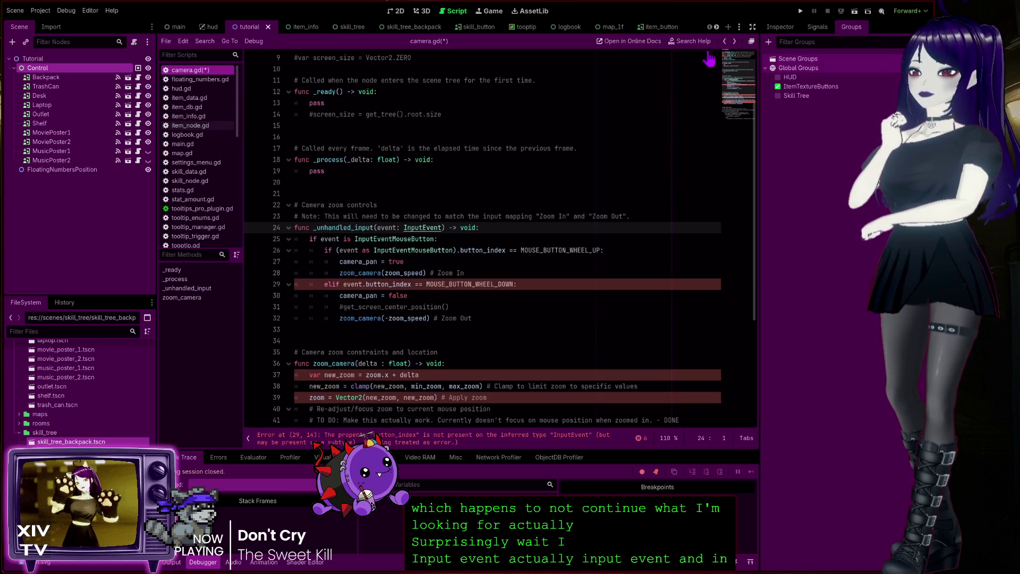
double_click(388, 239)
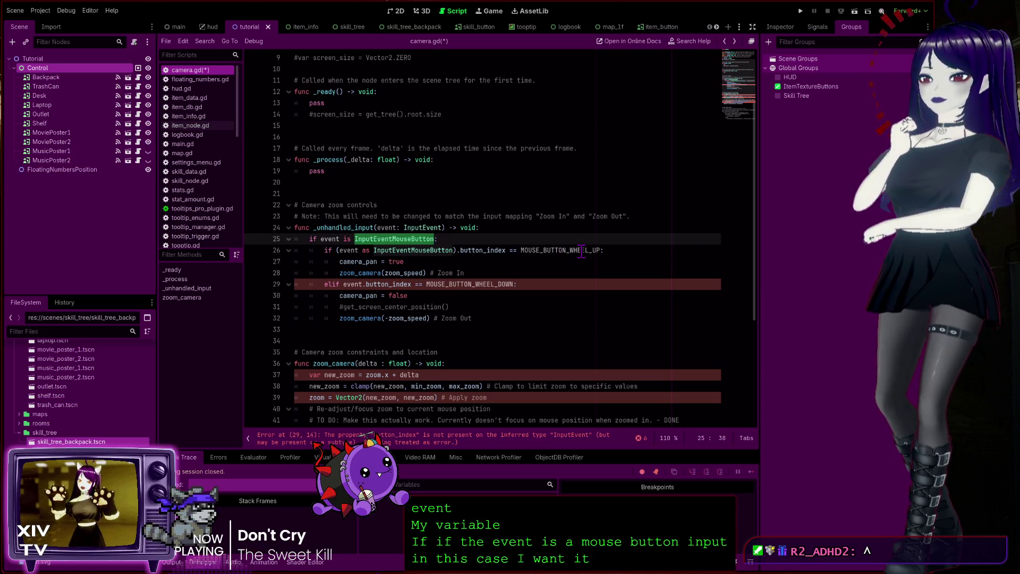
left_click(339, 251)
type("(")
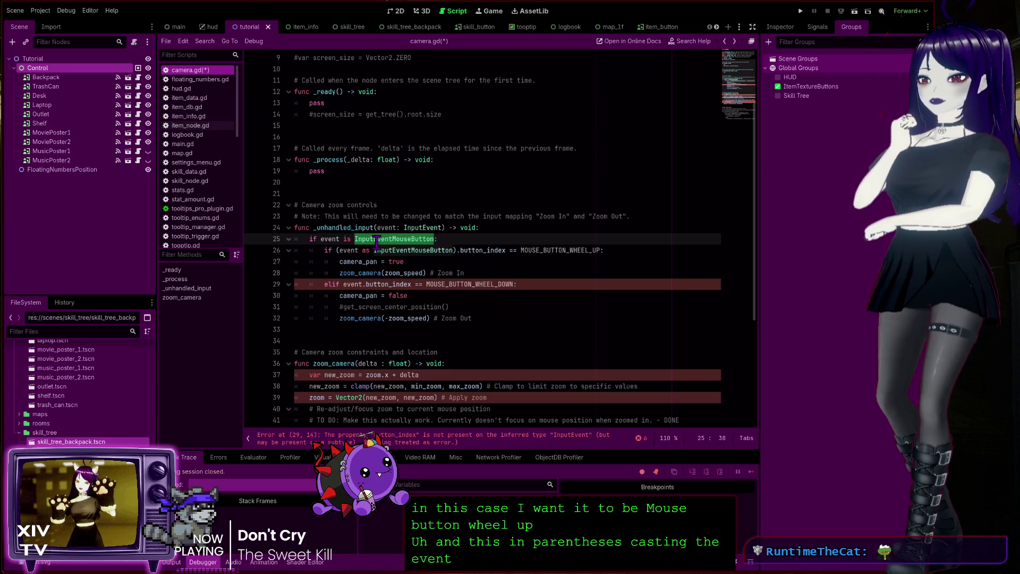
double_click(388, 227)
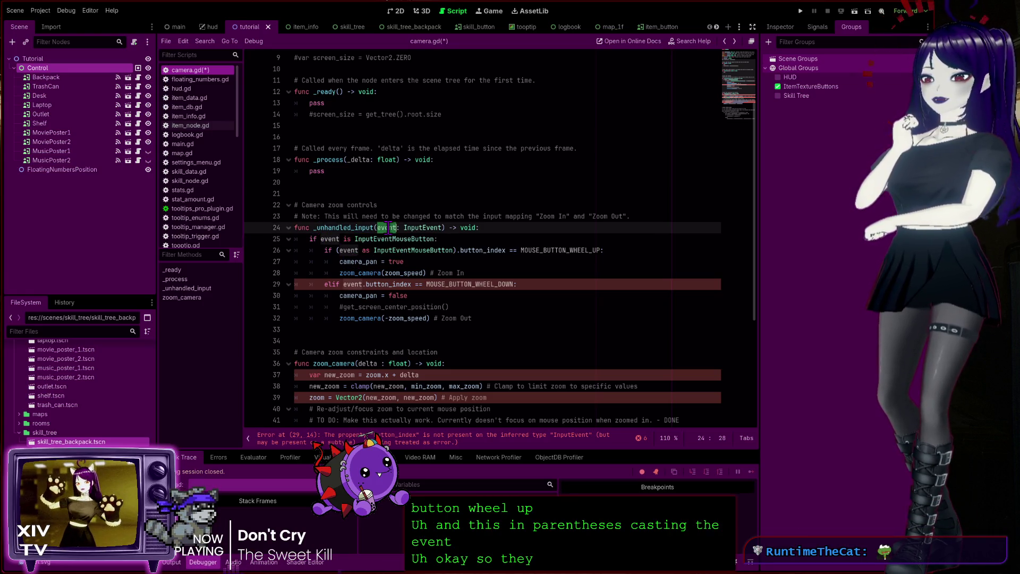
double_click(427, 227)
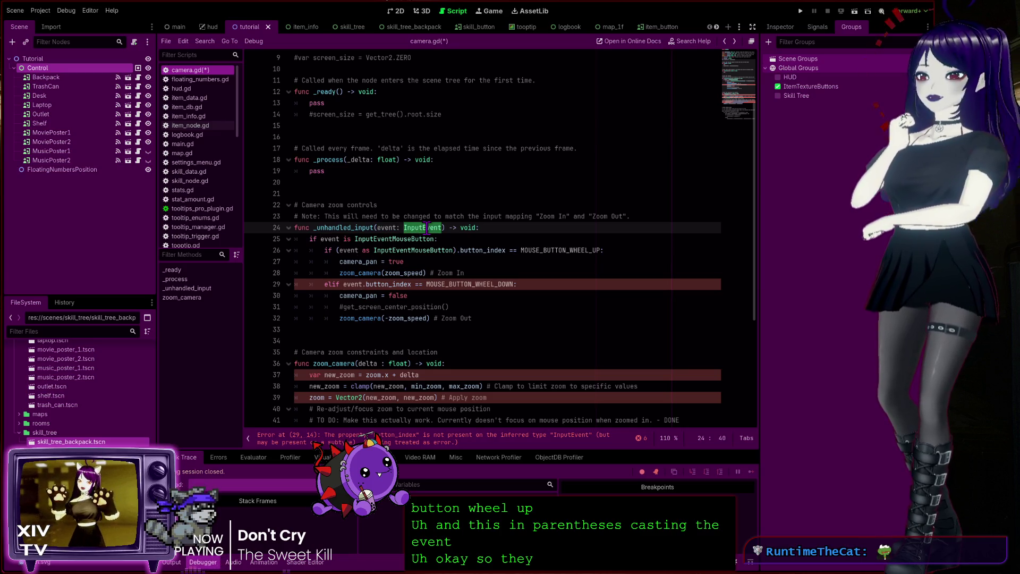
left_click(395, 239)
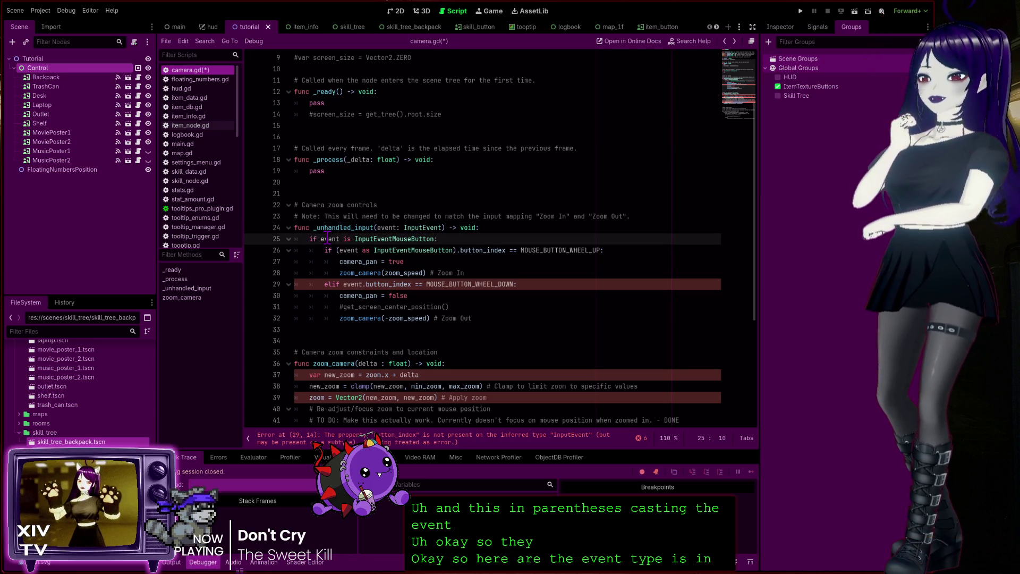
double_click(395, 239)
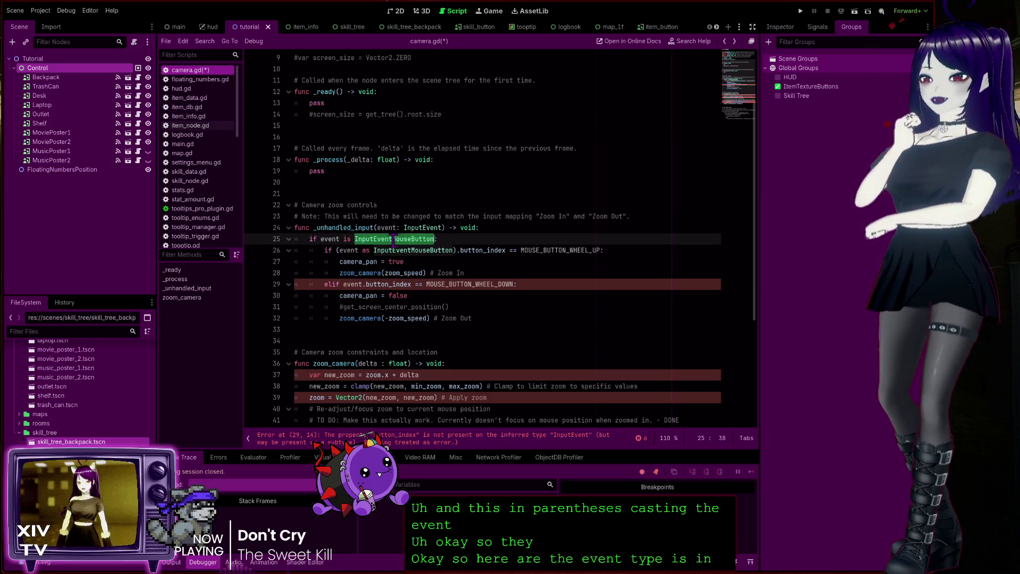
double_click(343, 250)
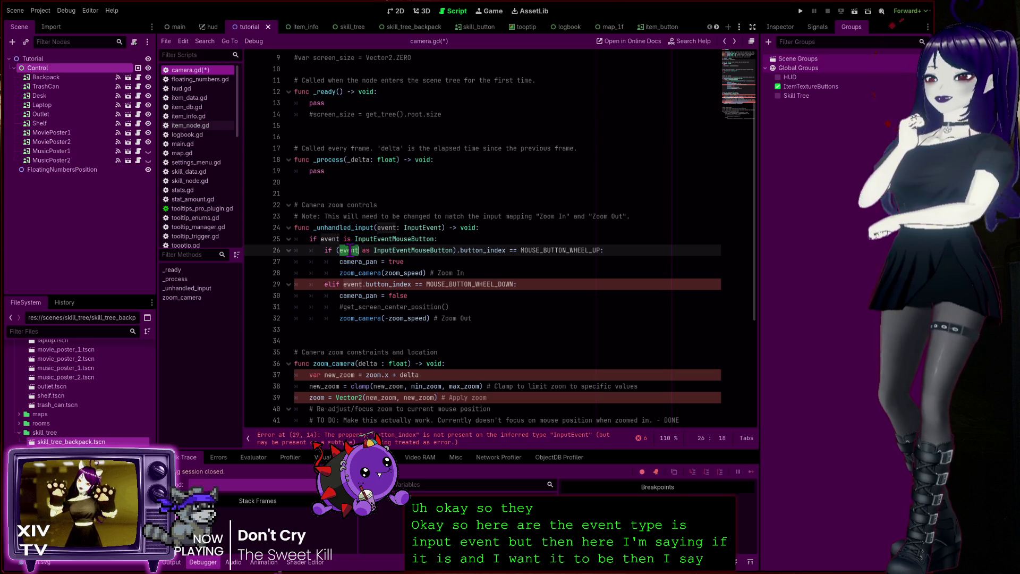
double_click(406, 251)
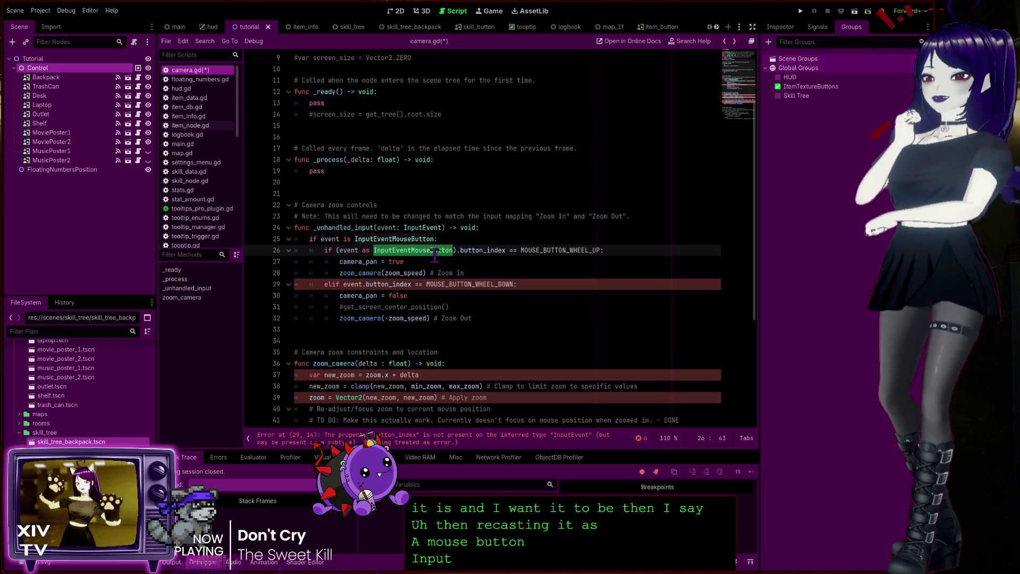
double_click(472, 250)
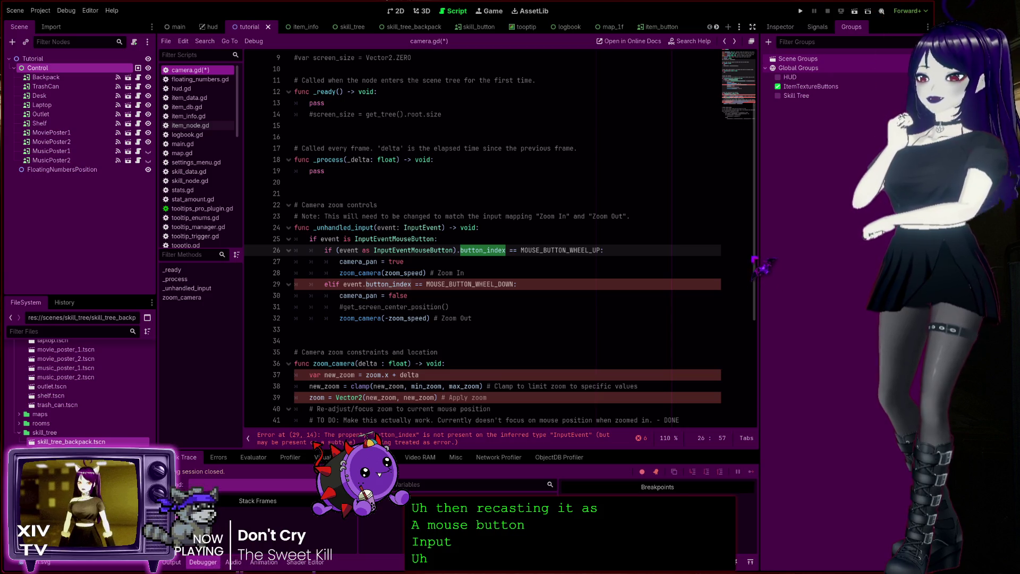
scroll(759, 176, "up", 3)
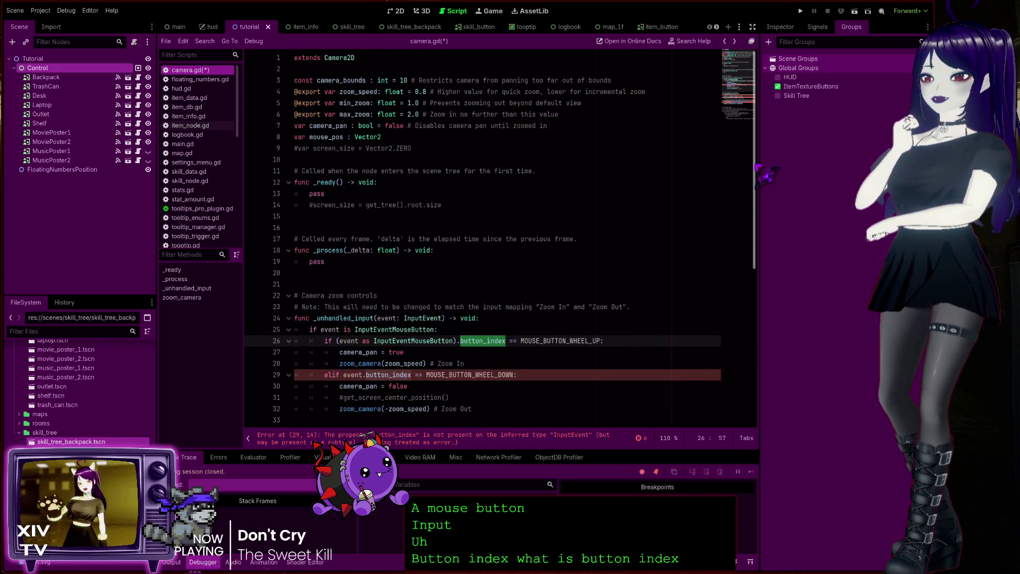
scroll(769, 227, "down", 1)
scroll(774, 231, "down", 2)
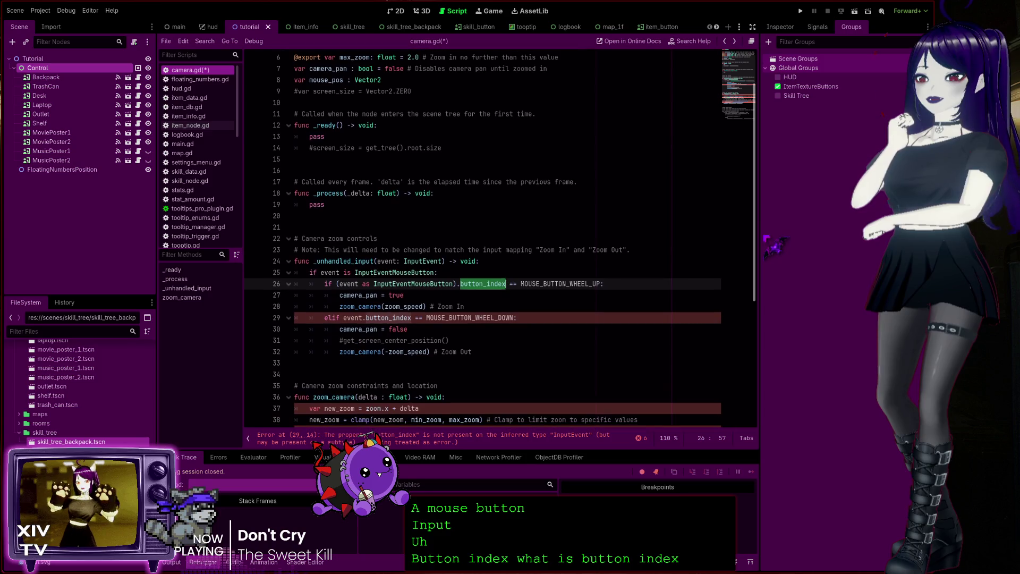
left_click(398, 318, "ctrl")
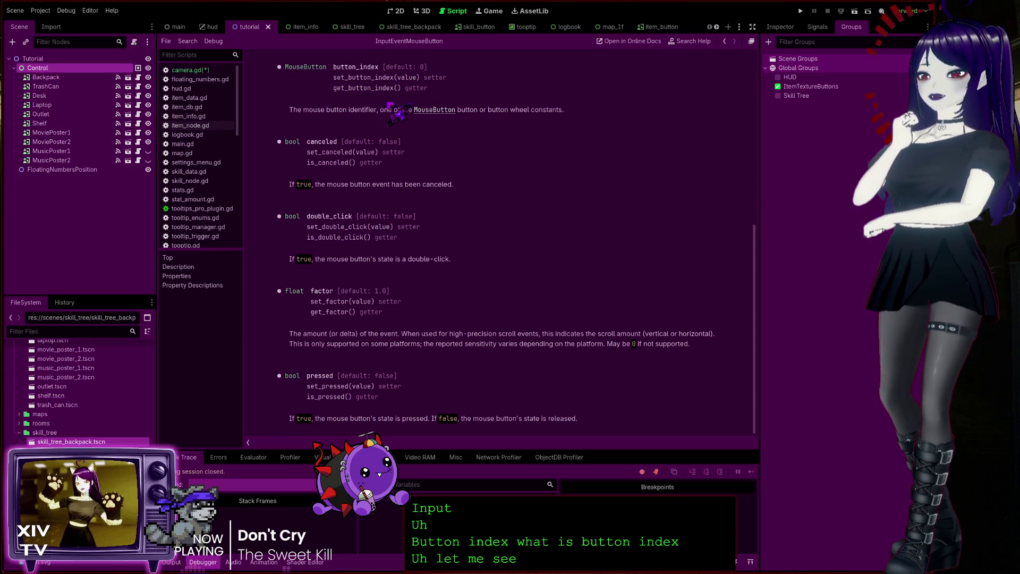
left_click(724, 41)
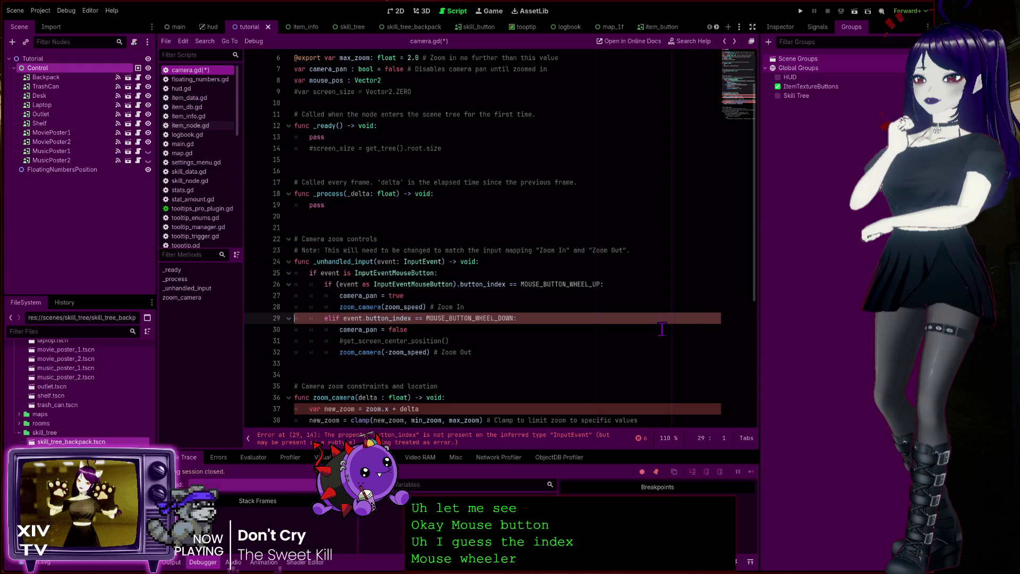
scroll(764, 280, "up", 2)
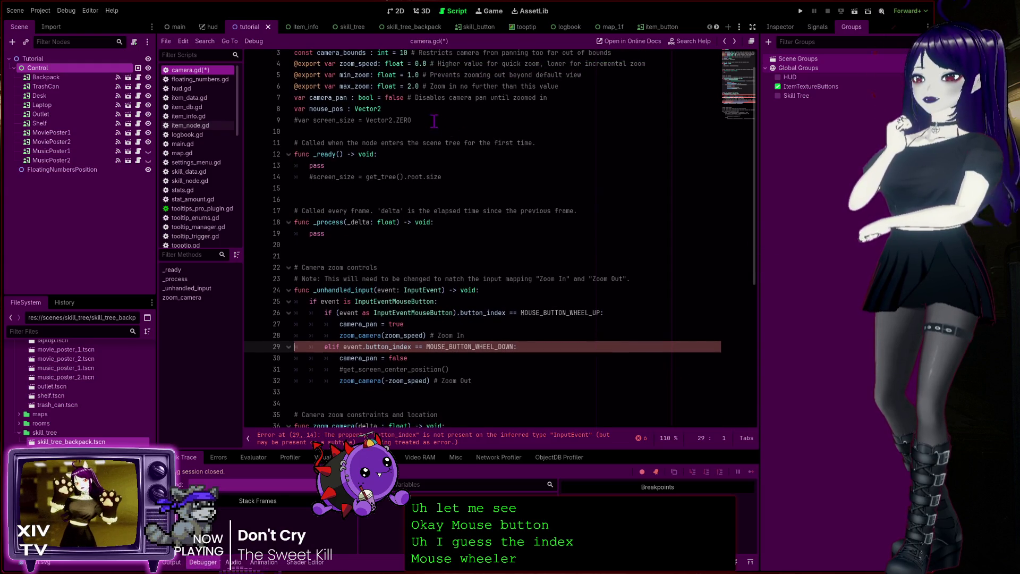
scroll(459, 187, "down", 3)
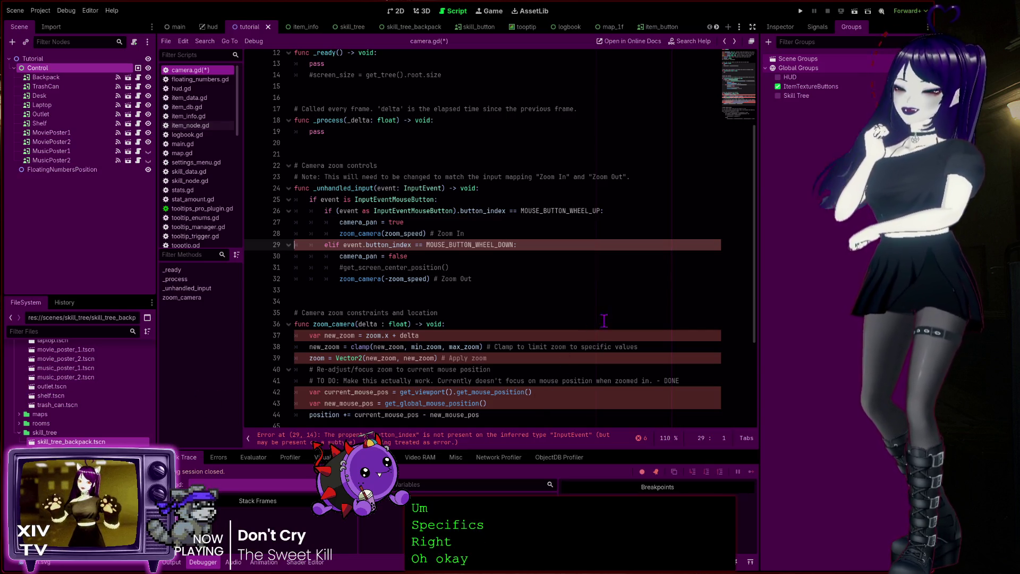
left_click(476, 245)
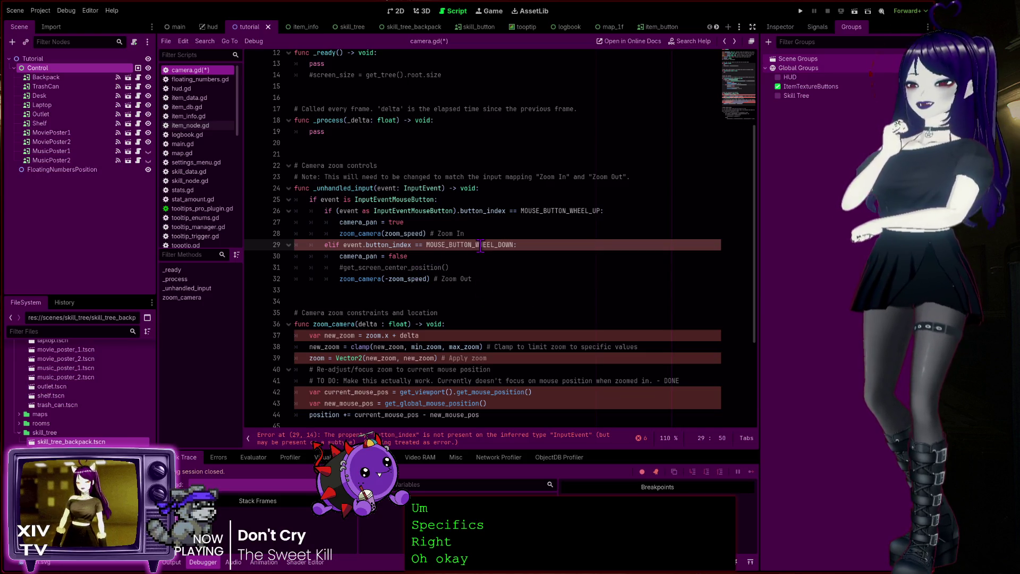
left_click(413, 447)
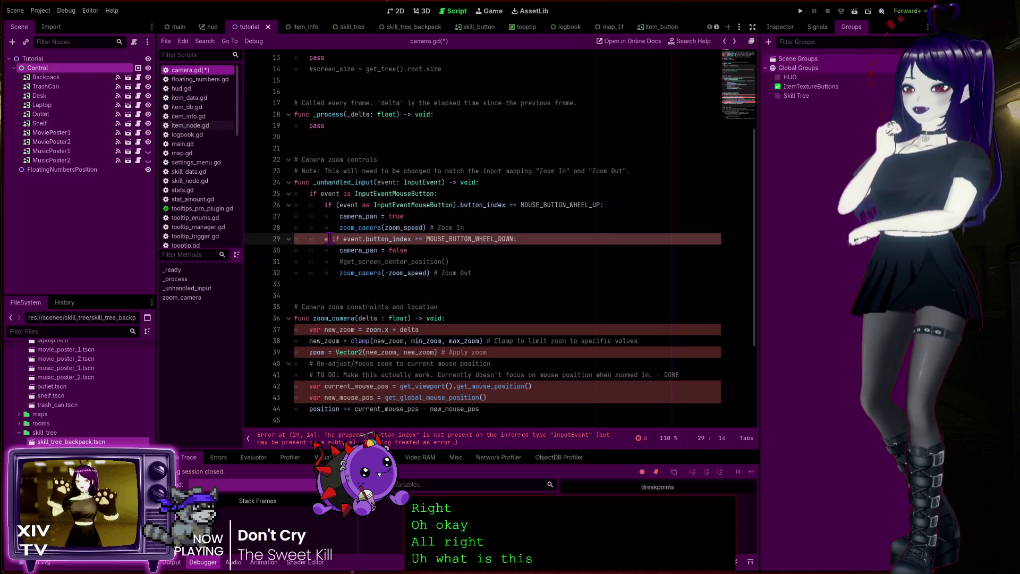
left_click_drag(337, 204, 454, 204)
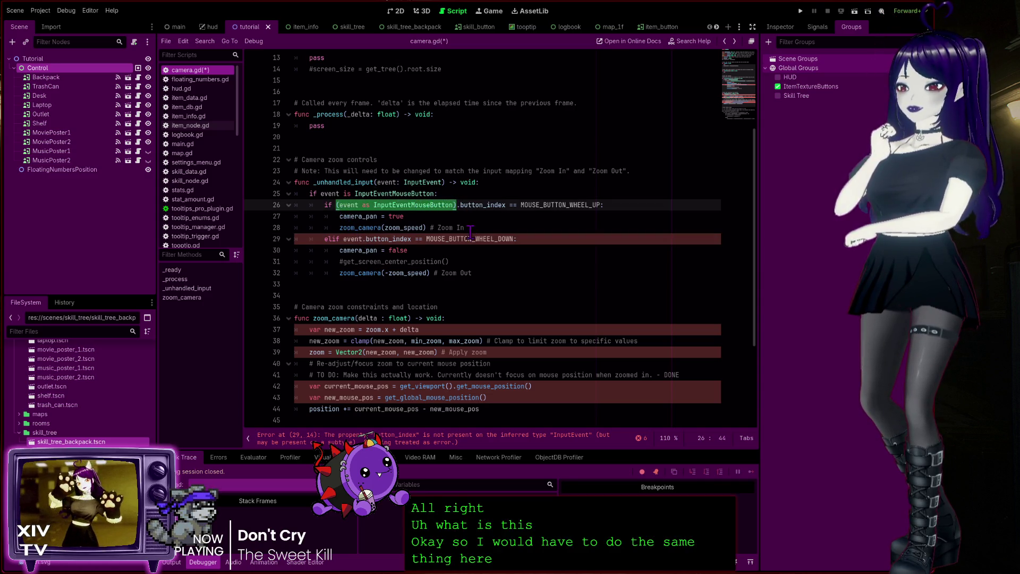
Step: Paste the (event as InputEventMouseButton) cast over event on line 29 and save camera.gd
key("ctrl+c")
double_click(354, 239)
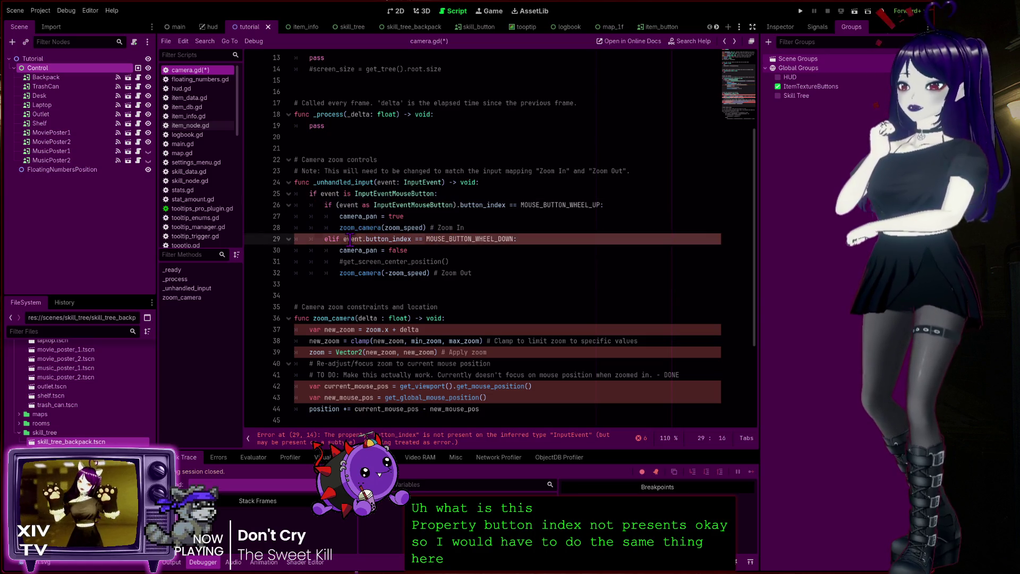
key("ctrl+v")
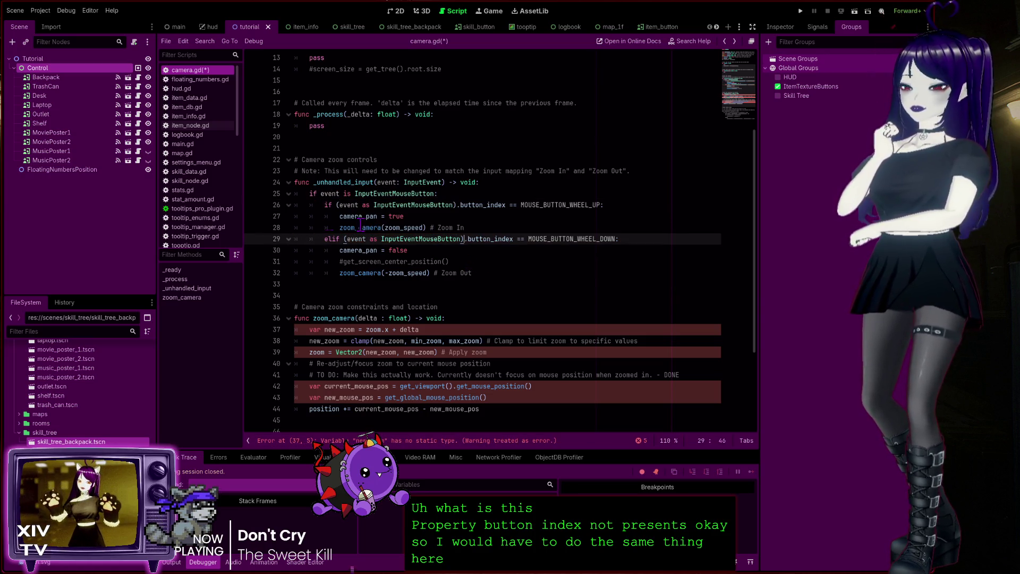
left_click(493, 243)
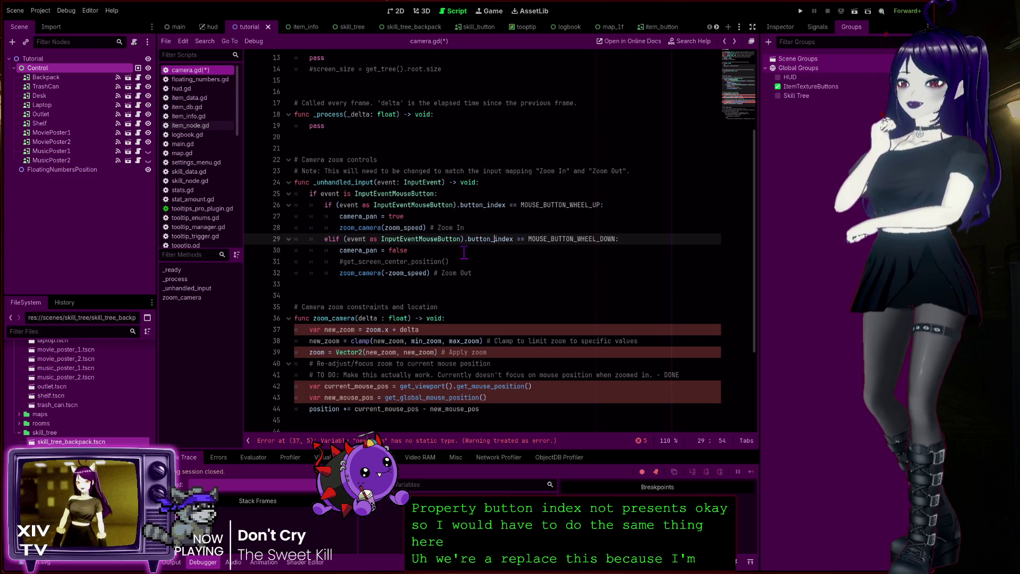
left_click(562, 205)
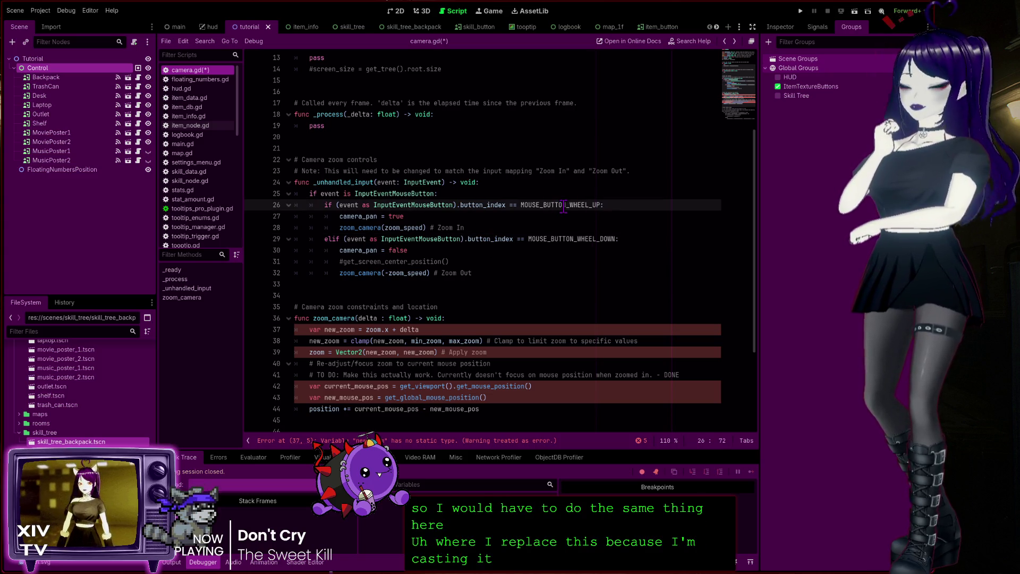
left_click(575, 240)
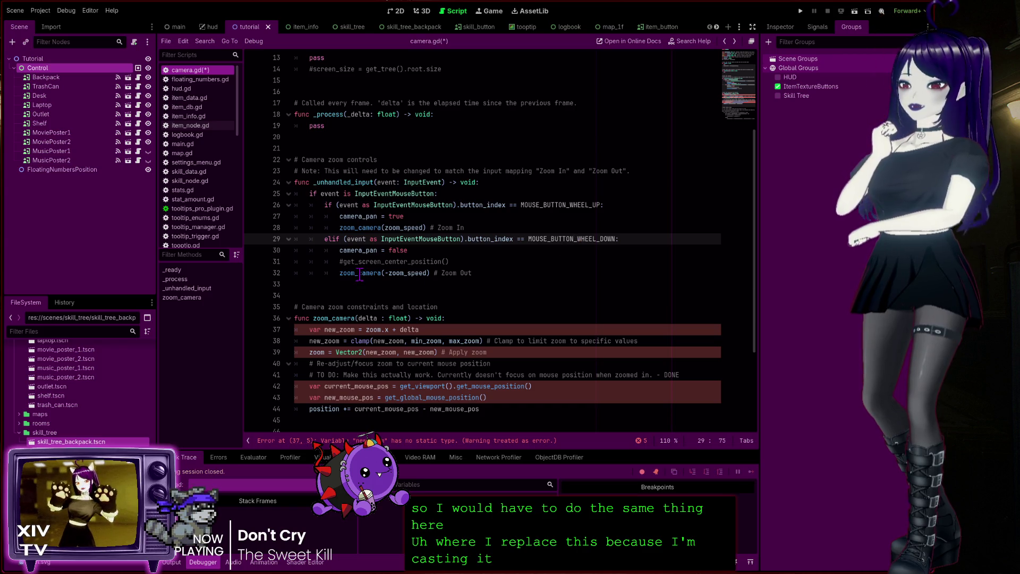
key("ctrl+s")
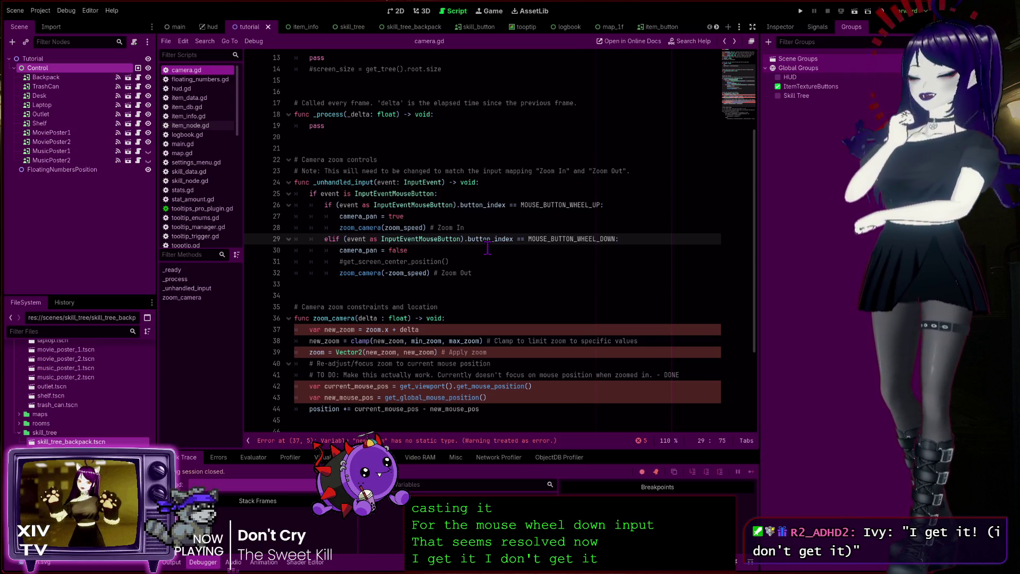
left_click(449, 329)
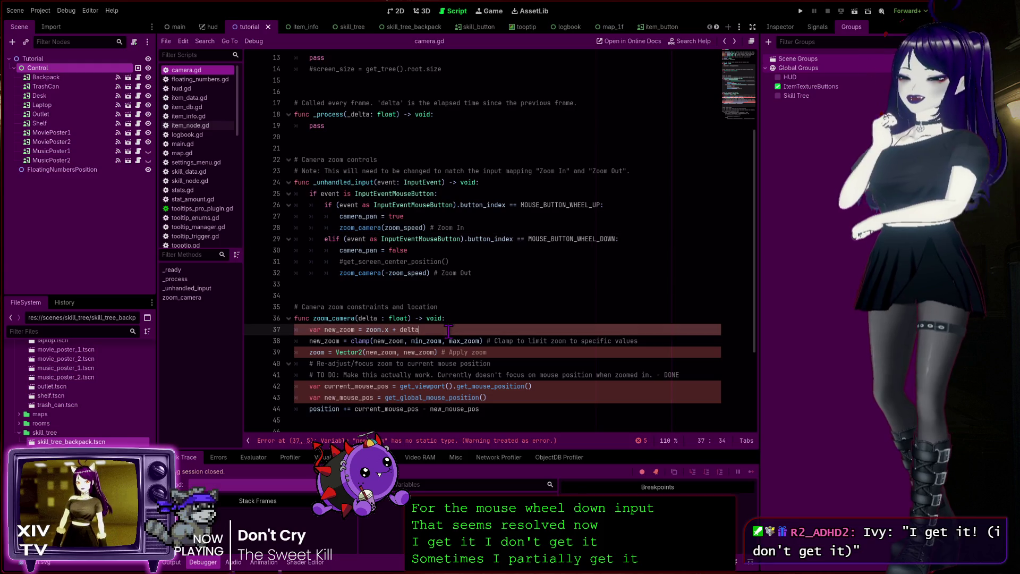
scroll(460, 330, "down", 1)
scroll(460, 330, "down", 1)
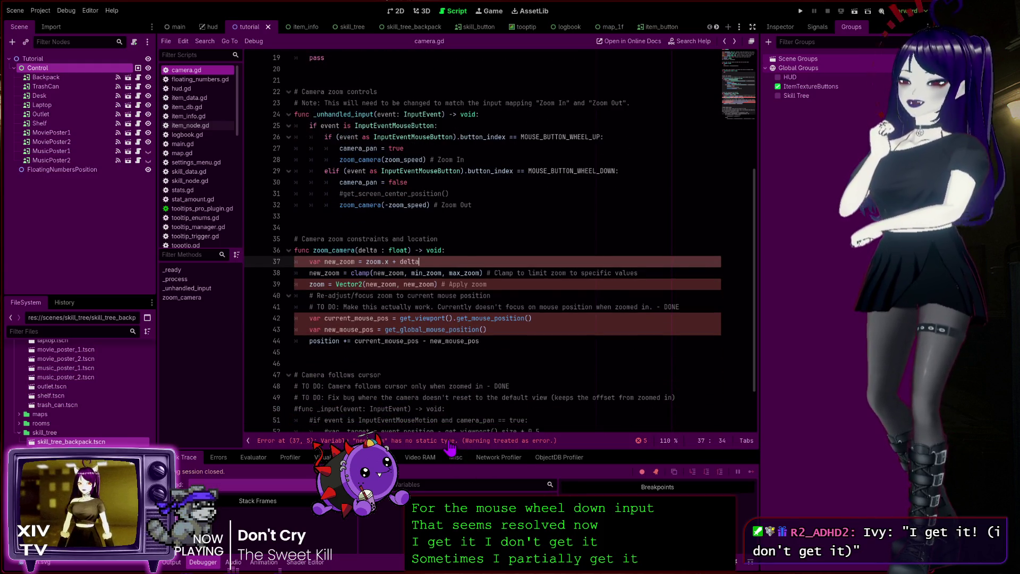
left_click(449, 442)
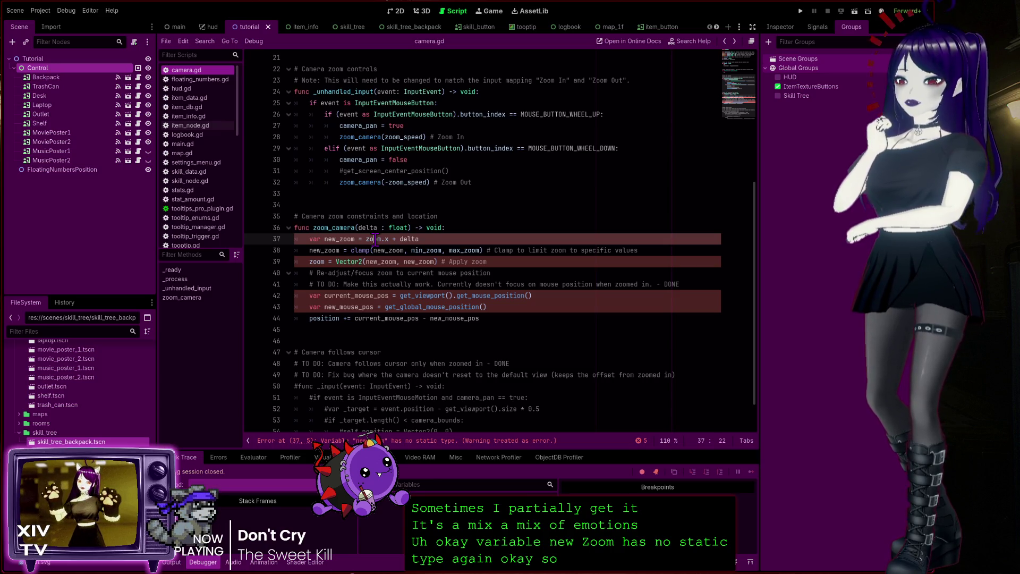
left_click(375, 238, "ctrl")
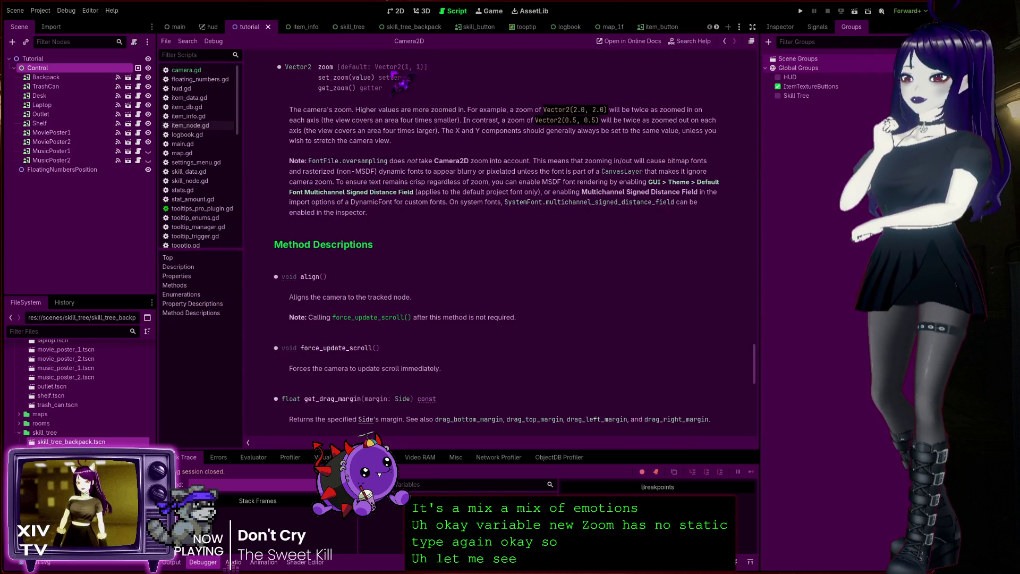
left_click(724, 41)
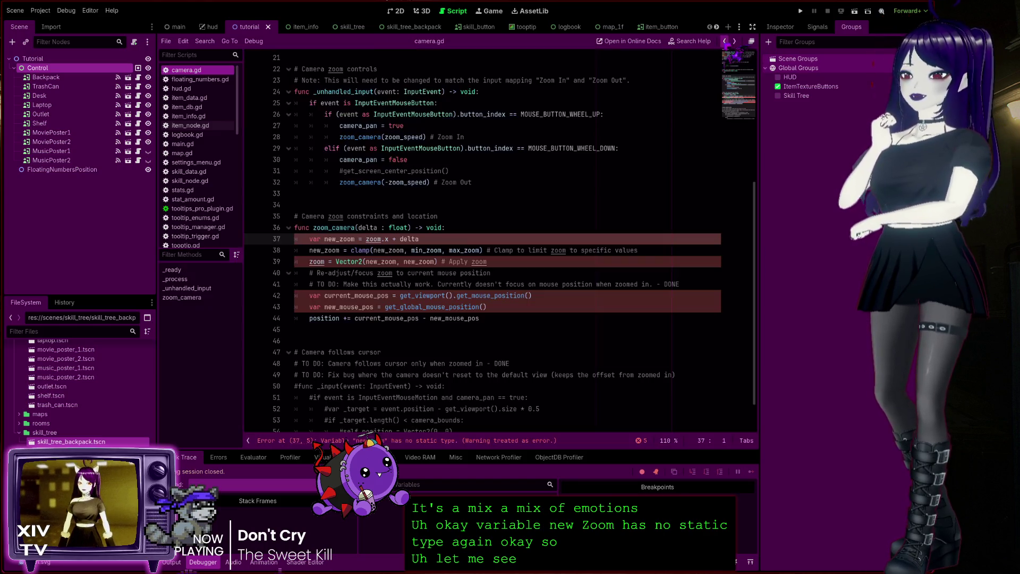
left_click(358, 239)
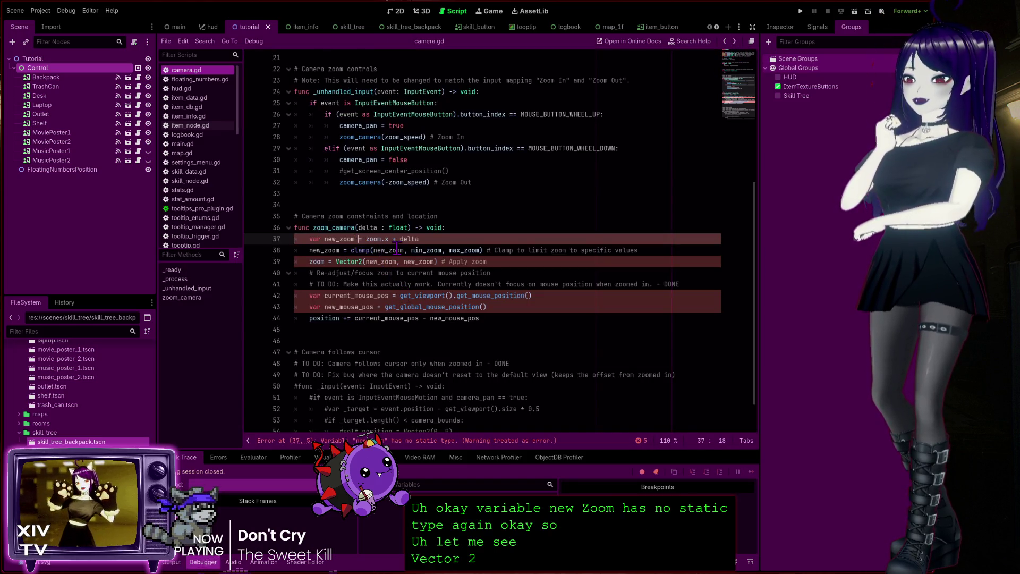
type(": Vector2")
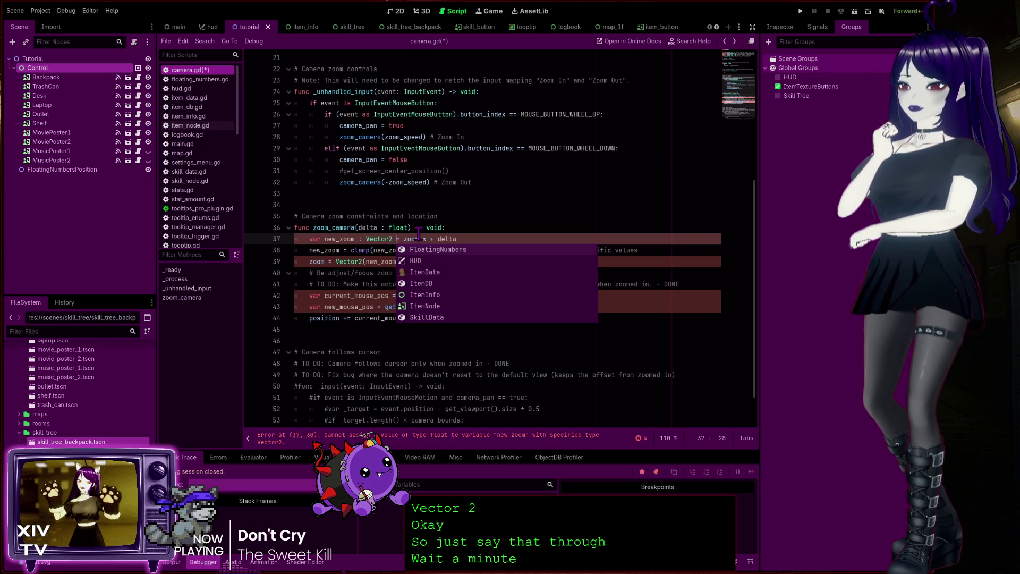
key("ctrl+z")
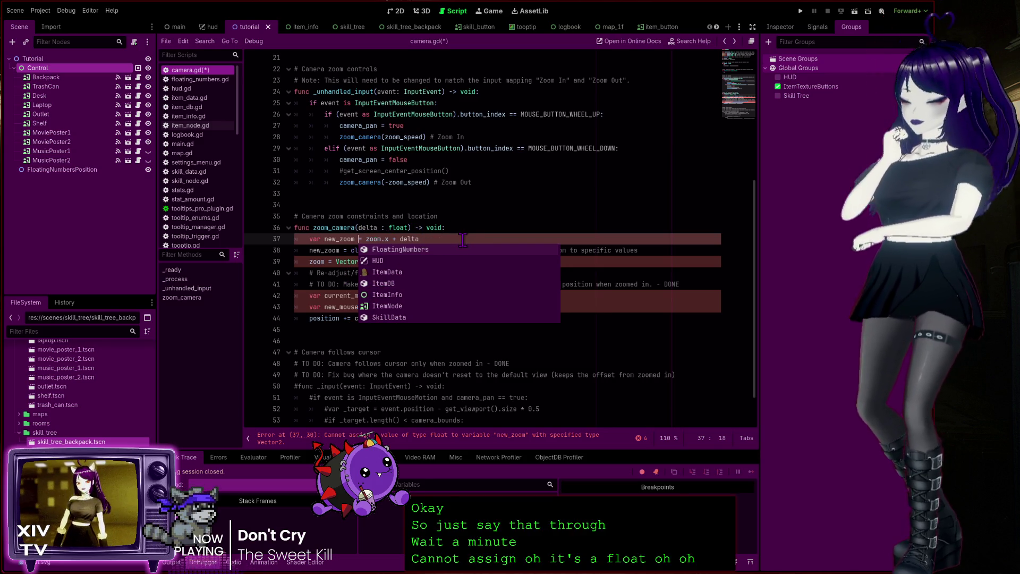
key("Escape")
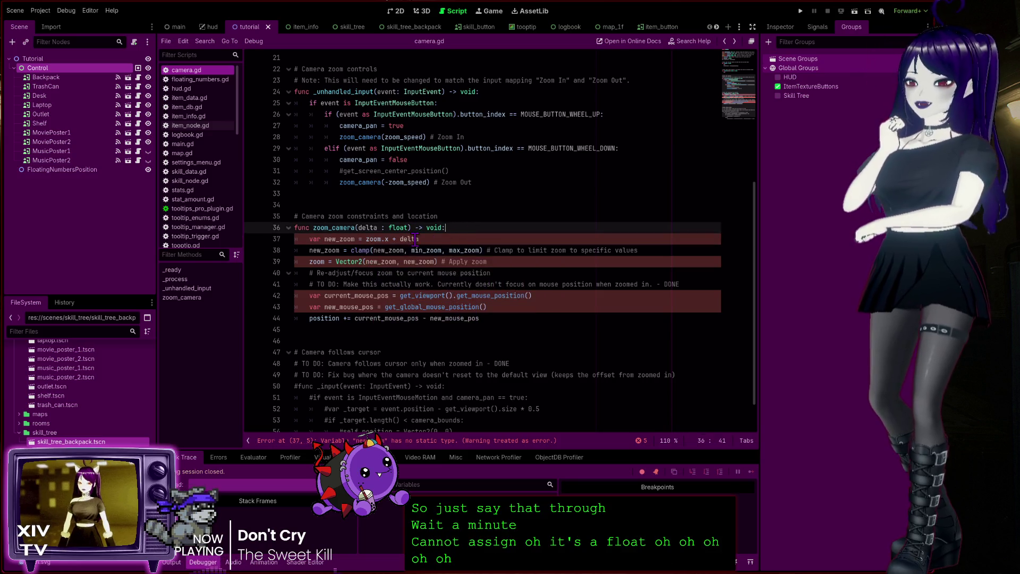
left_click(369, 239)
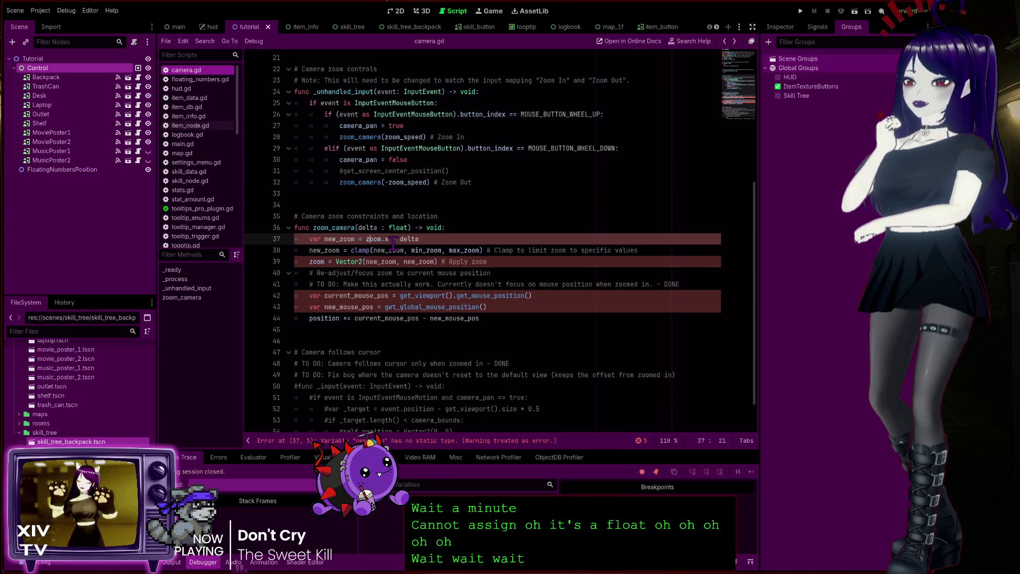
left_click_drag(390, 239, 364, 239)
left_click(377, 239)
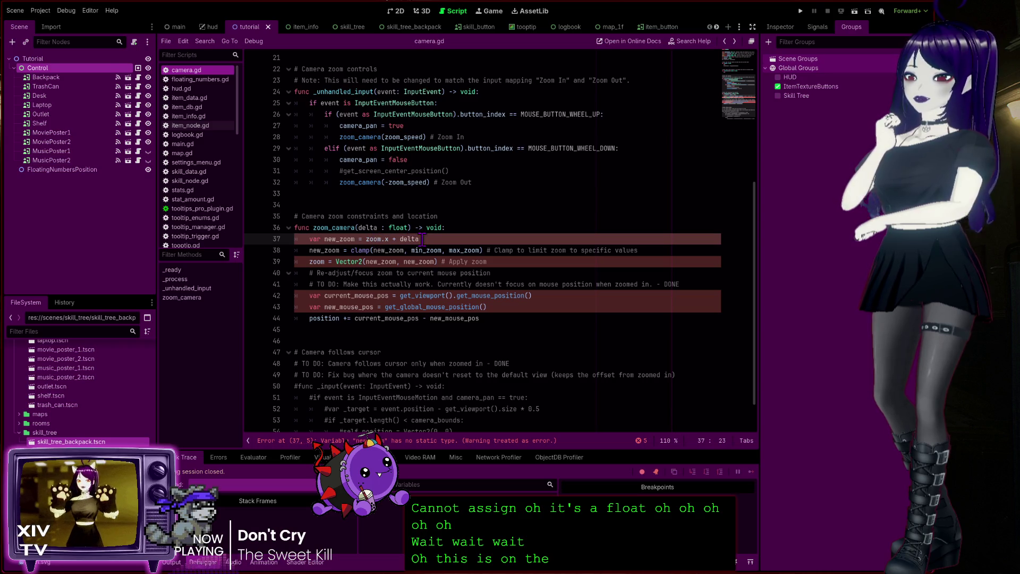
Step: Annotate new_zoom on line 37 as float and review the zoom_camera function
left_click(359, 240)
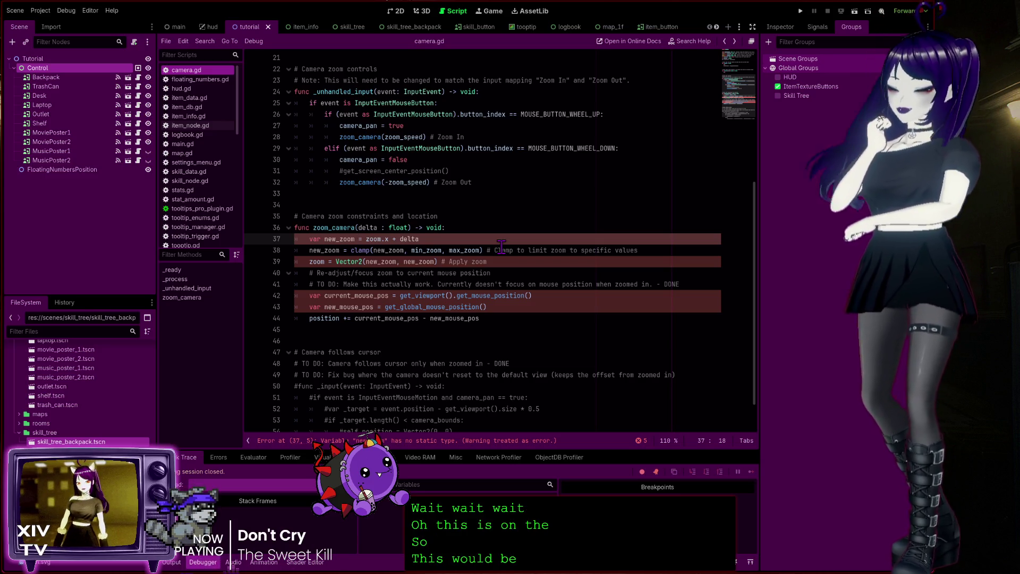
type(": float")
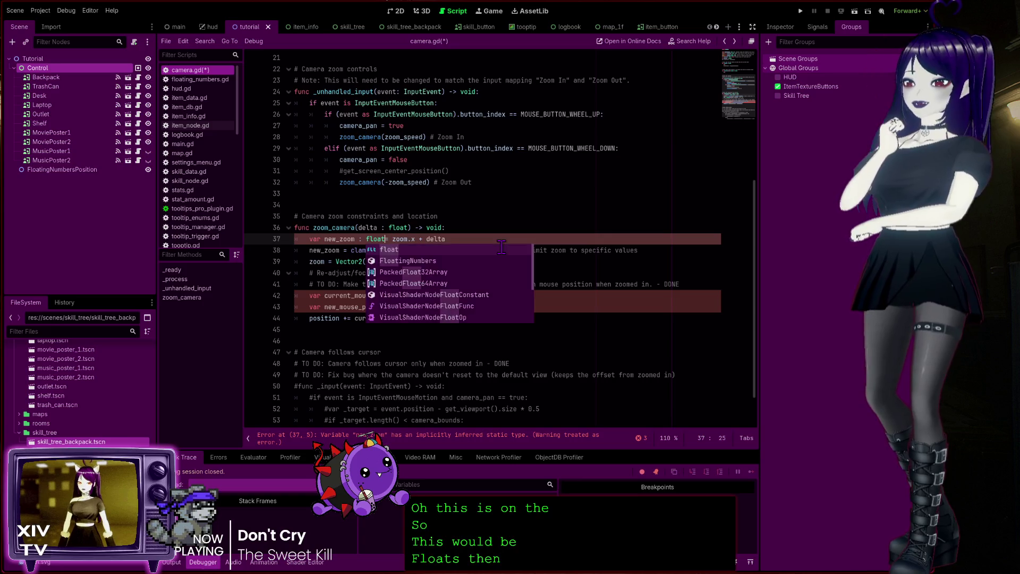
left_click(477, 233)
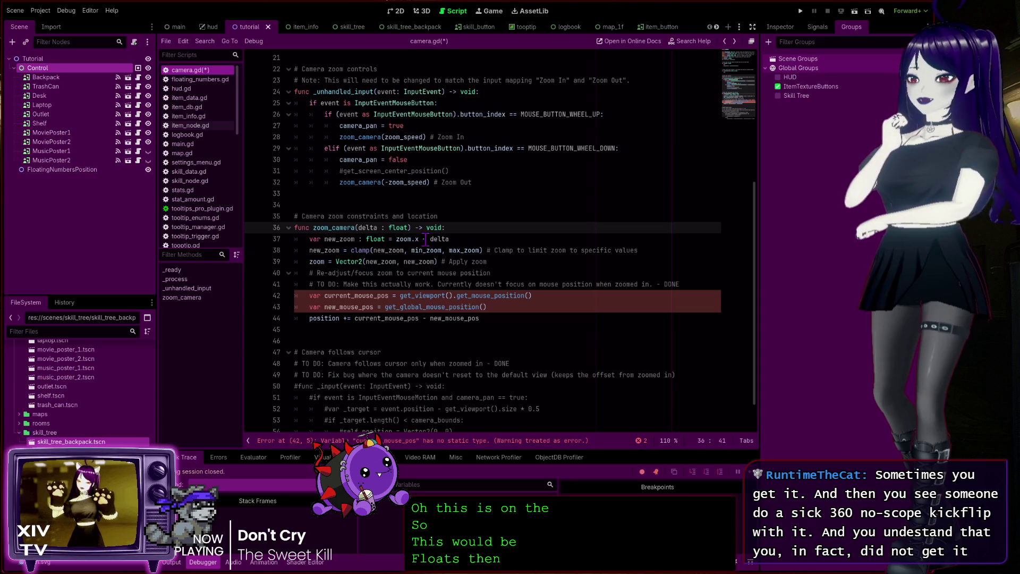
left_click(424, 239)
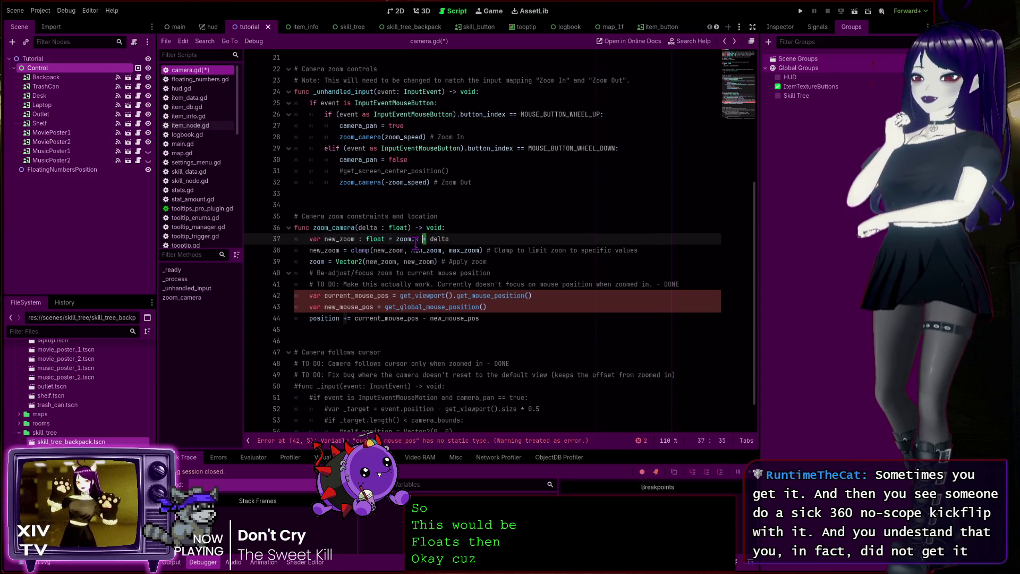
left_click(419, 239)
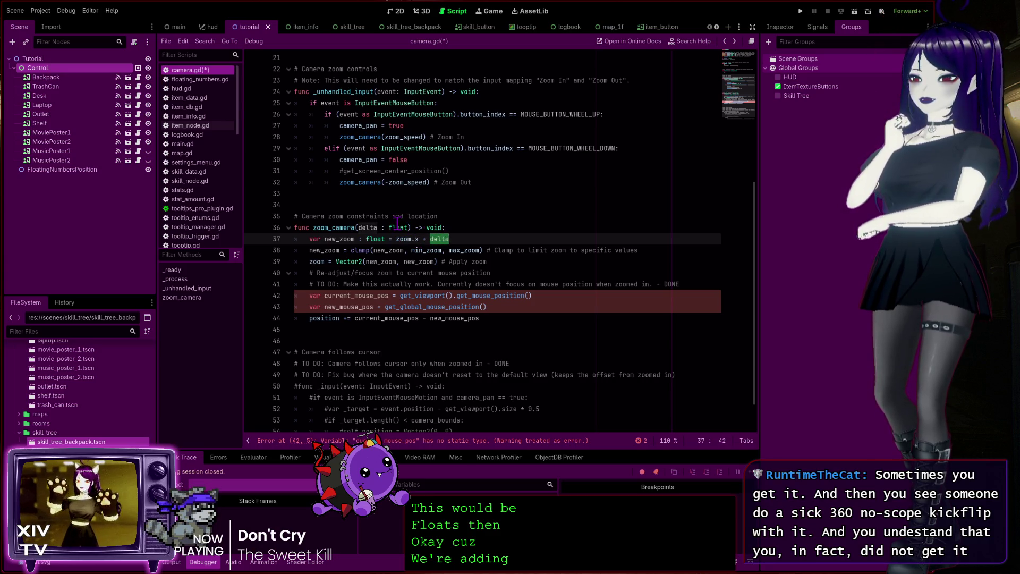
left_click(407, 228)
double_click(337, 228)
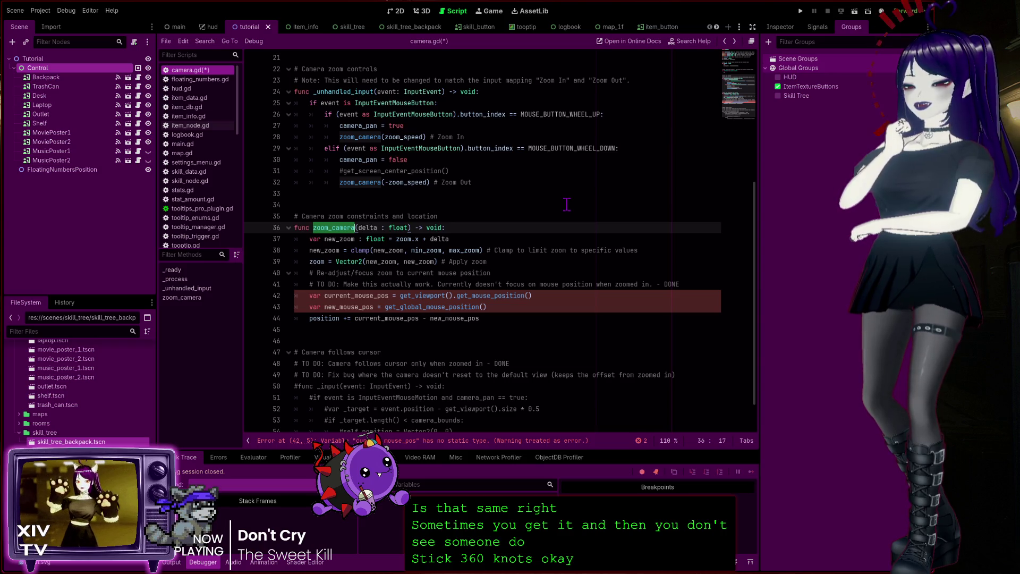
left_click(502, 235)
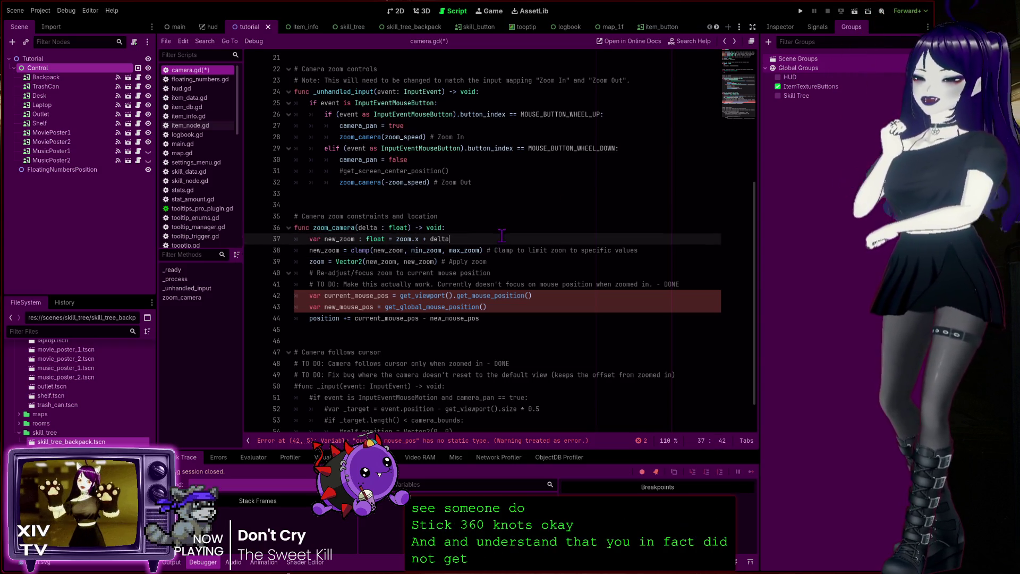
key("Down")
key("ctrl+Left")
key("ctrl+Left")
key("ctrl+Left")
left_click(466, 232)
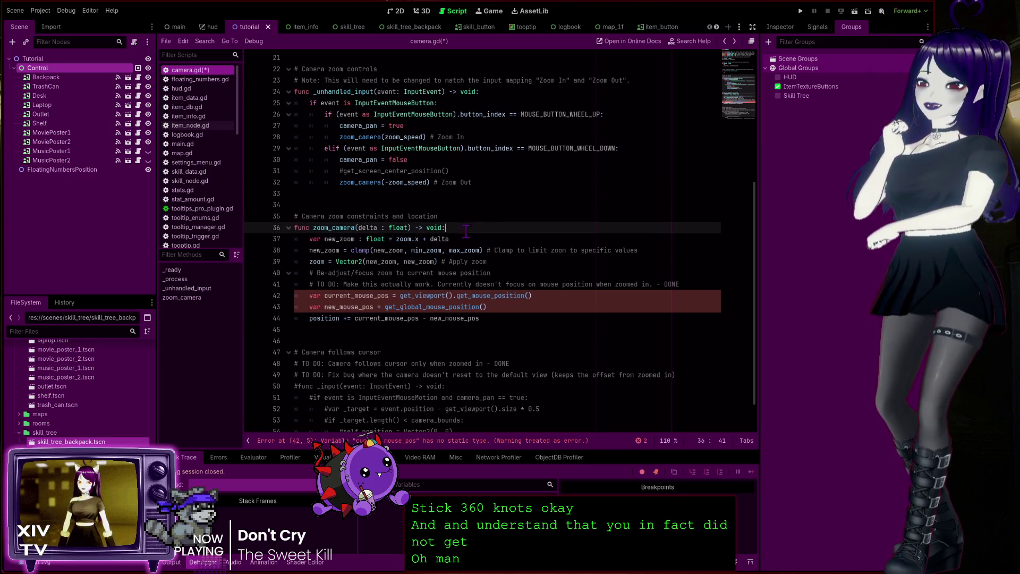
left_click(455, 247)
scroll(535, 269, "down", 1)
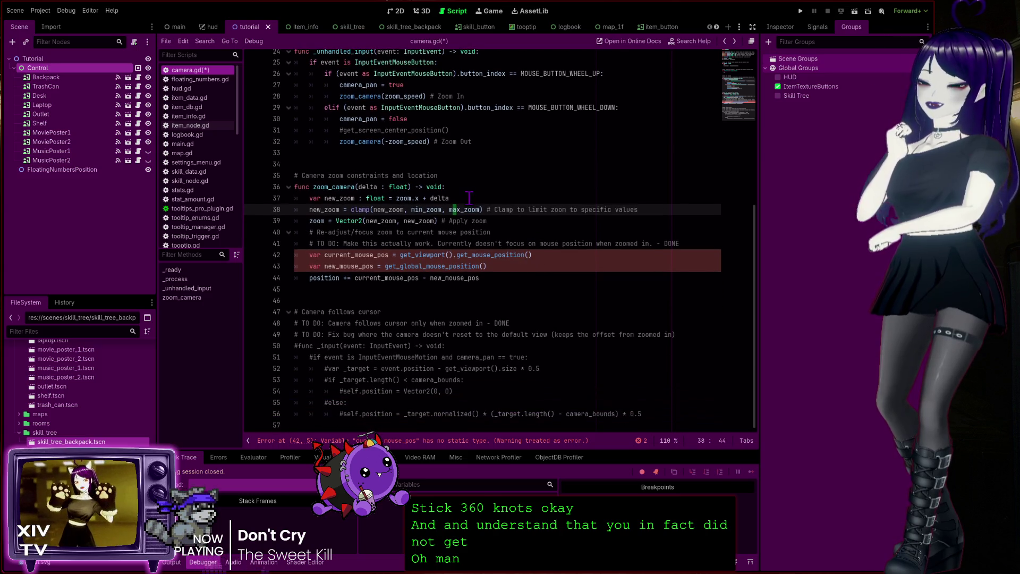
left_click(632, 199)
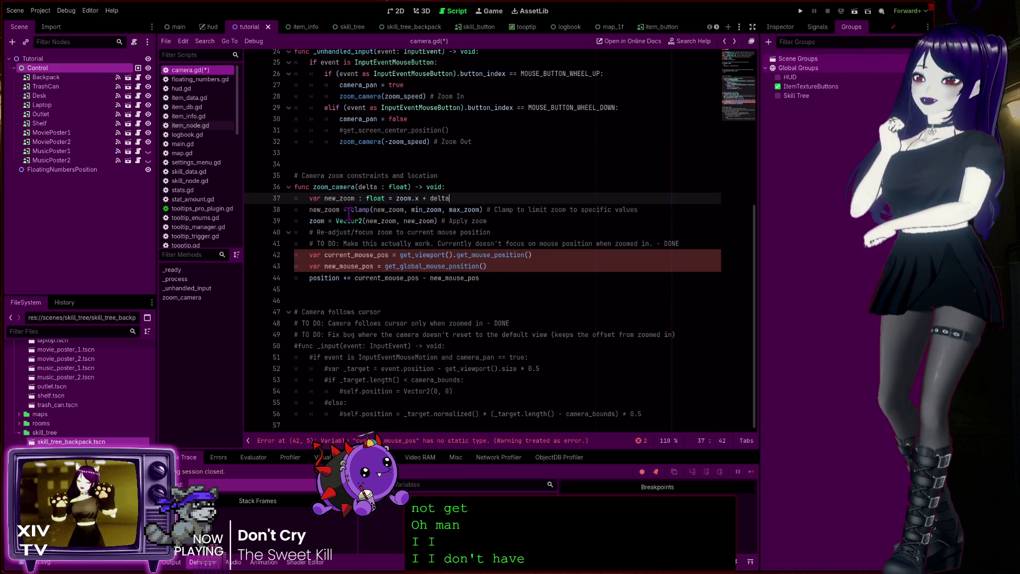
left_click(458, 186)
left_click(438, 175)
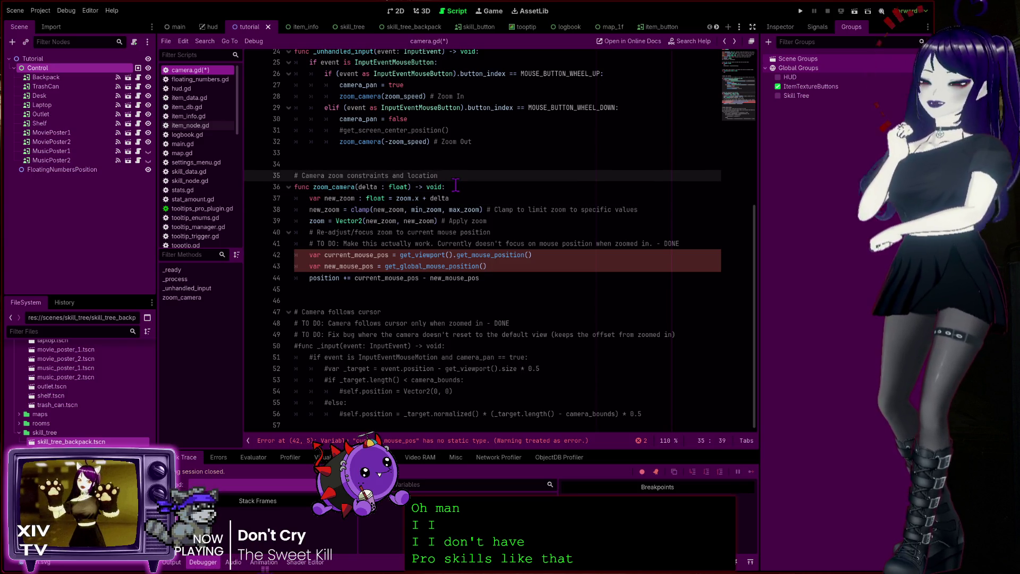
key("Up")
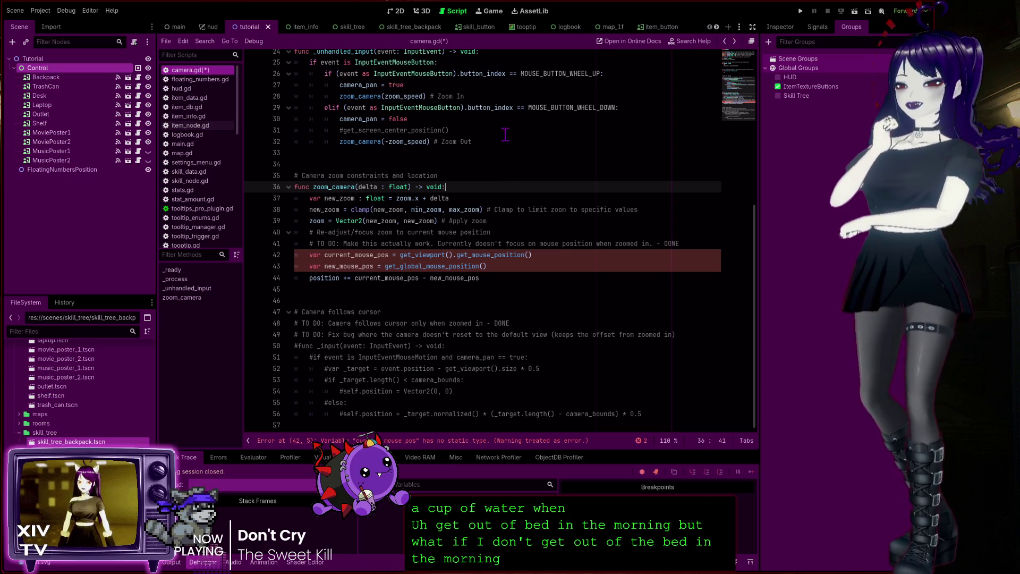
left_click(509, 266)
left_click(499, 206)
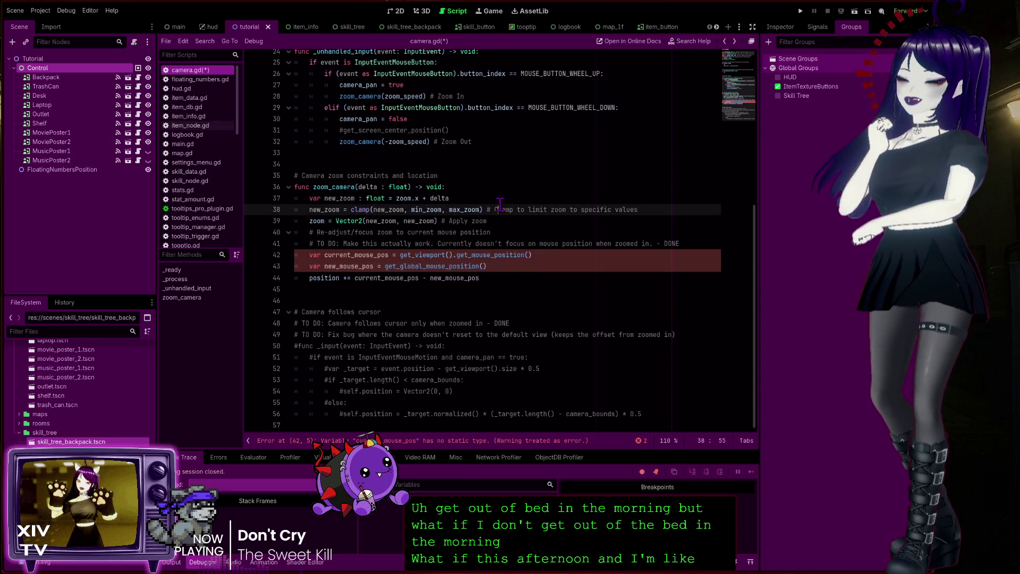
key("Up")
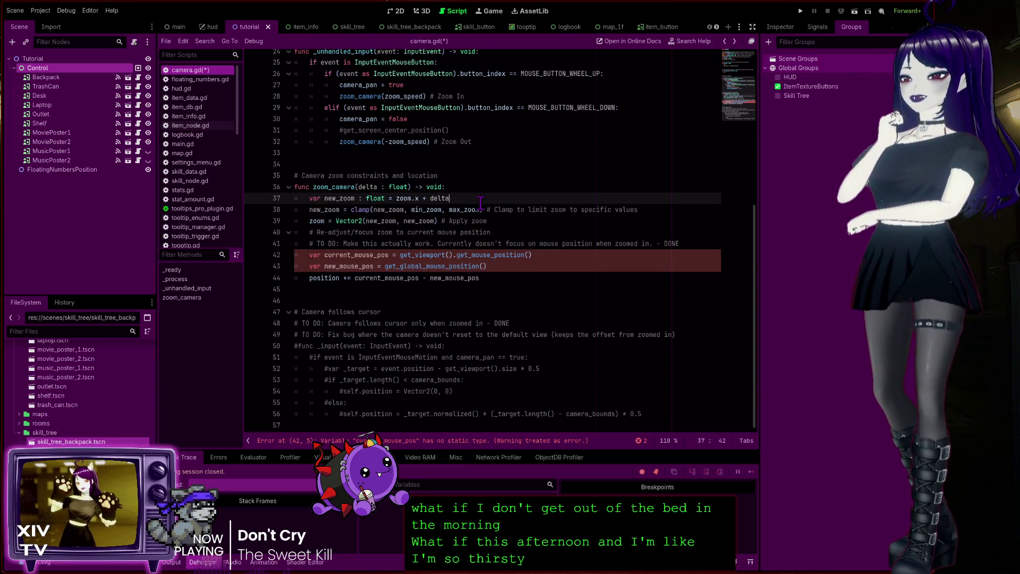
left_click(446, 218)
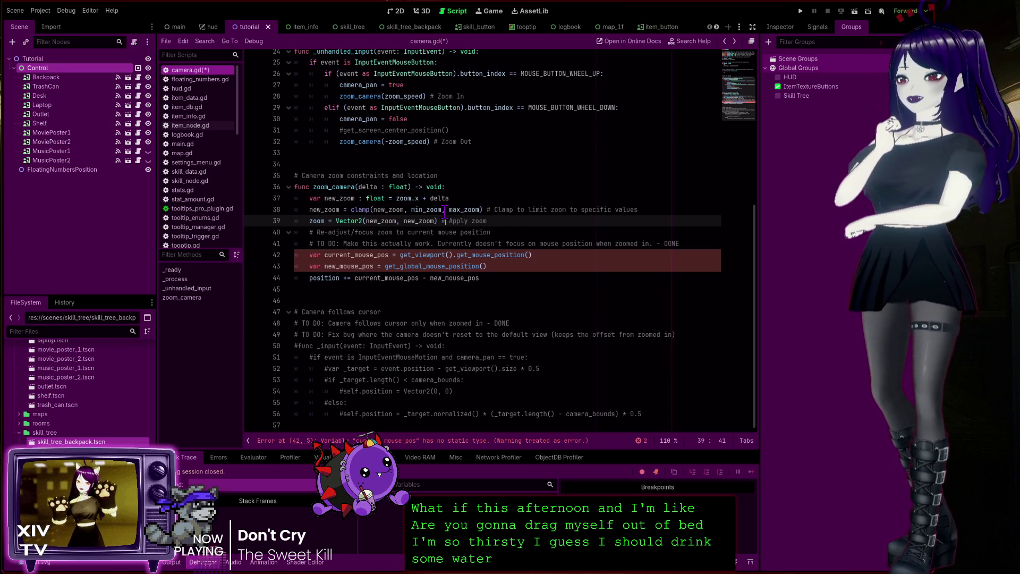
left_click(454, 198)
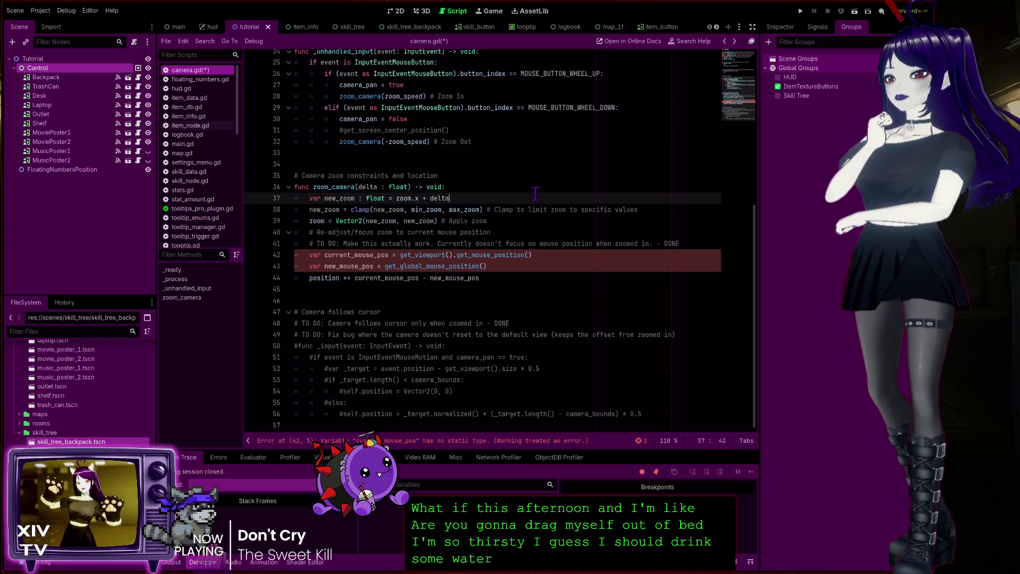
left_click(498, 221)
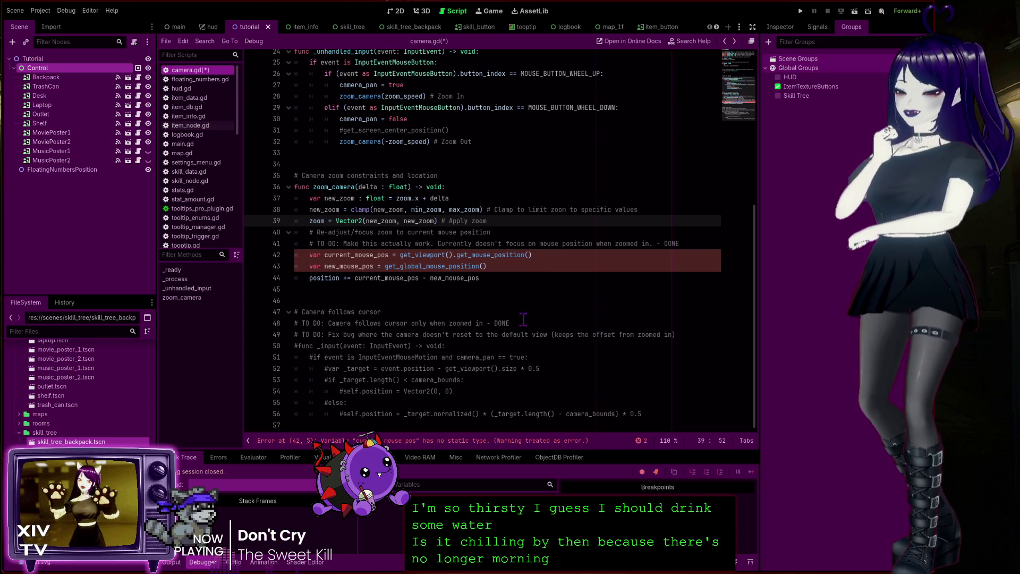
key("Down")
key("Down")
key("Down")
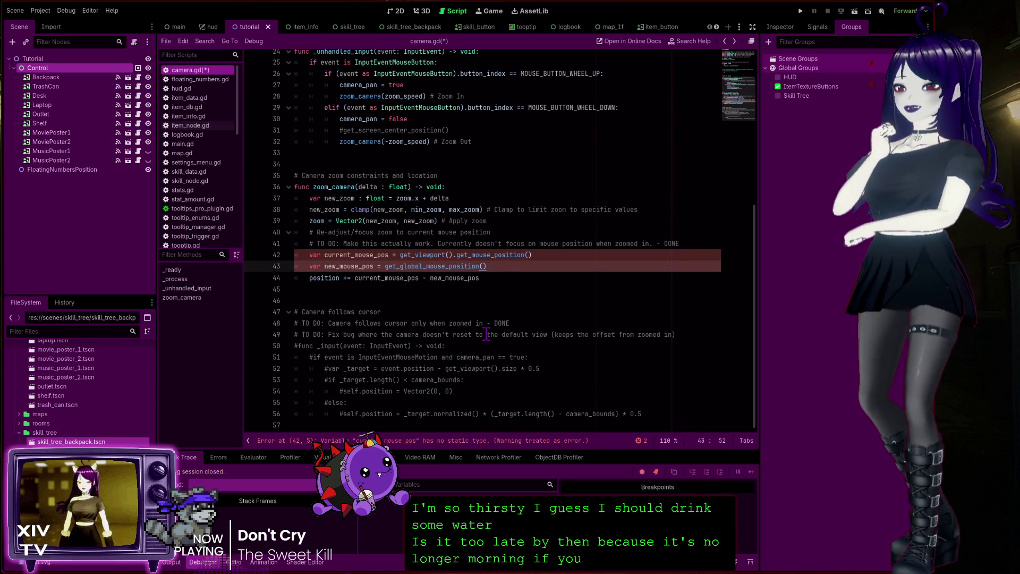
left_click(581, 202)
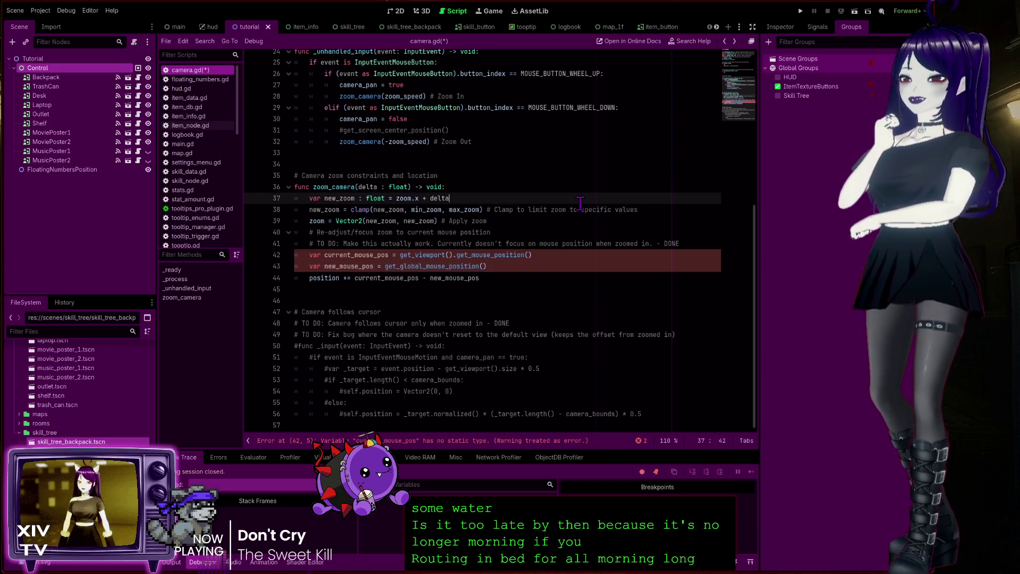
left_click(516, 221)
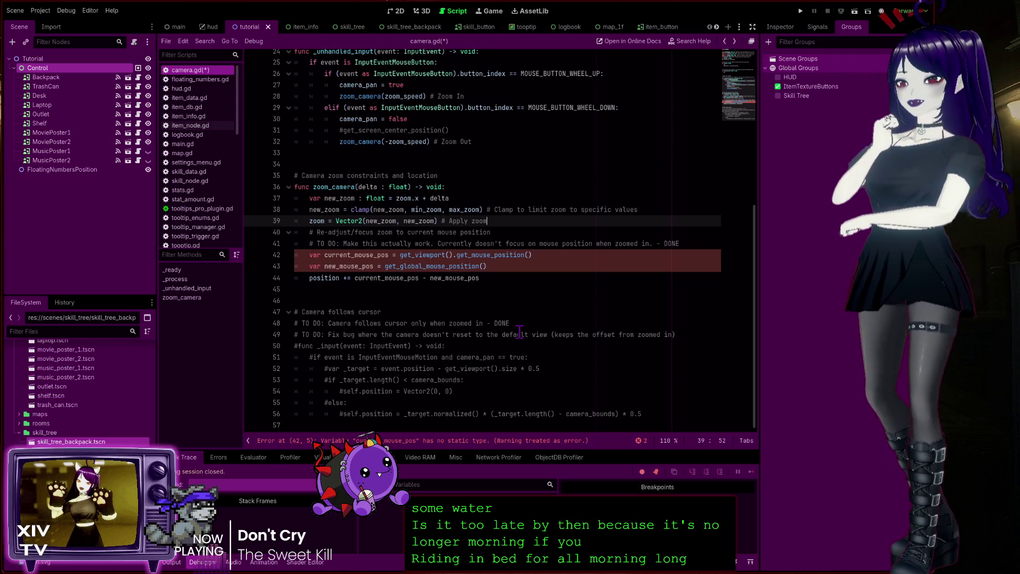
left_click(497, 255)
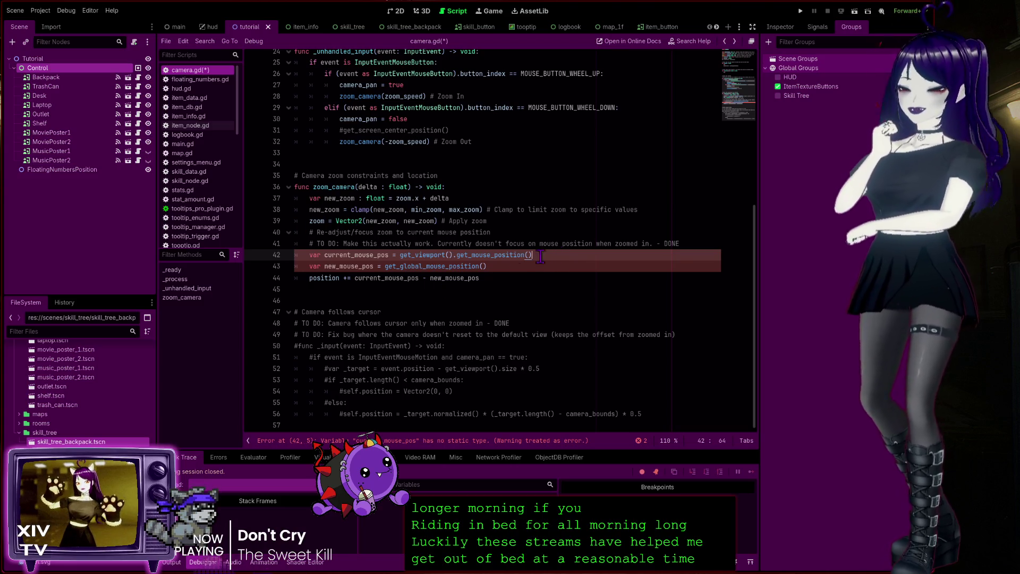
left_click(375, 256)
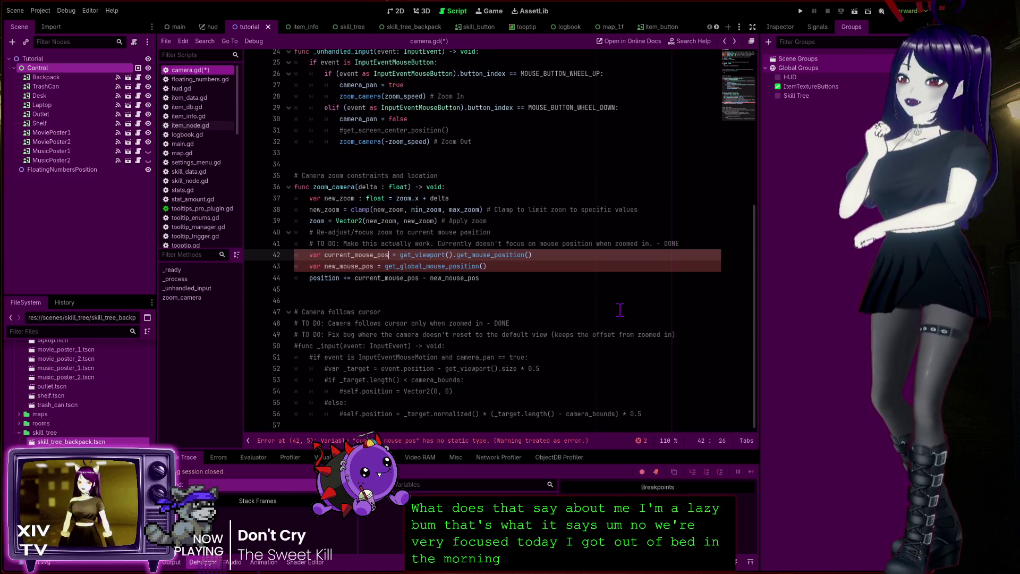
left_click(558, 254)
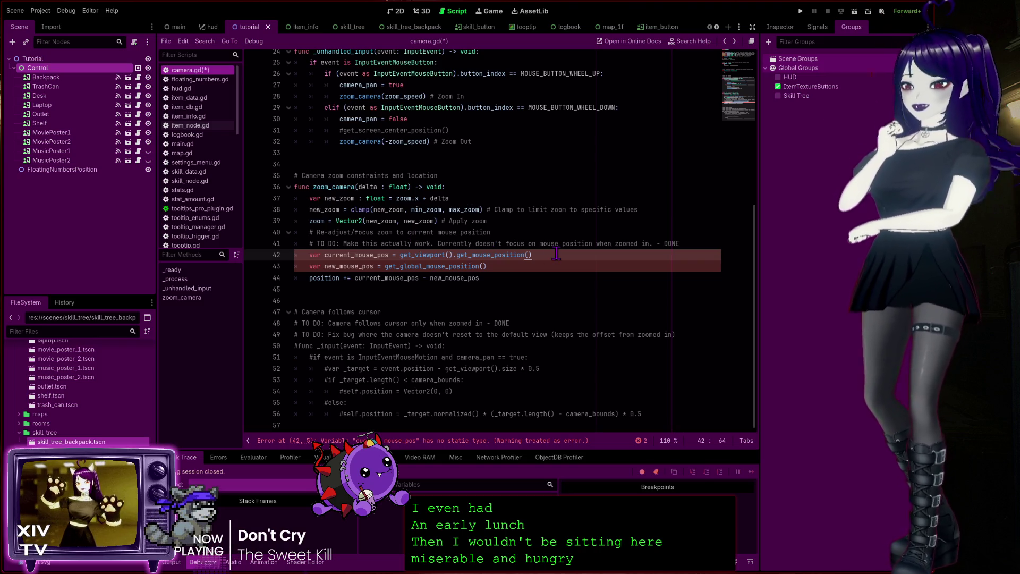
key("Home")
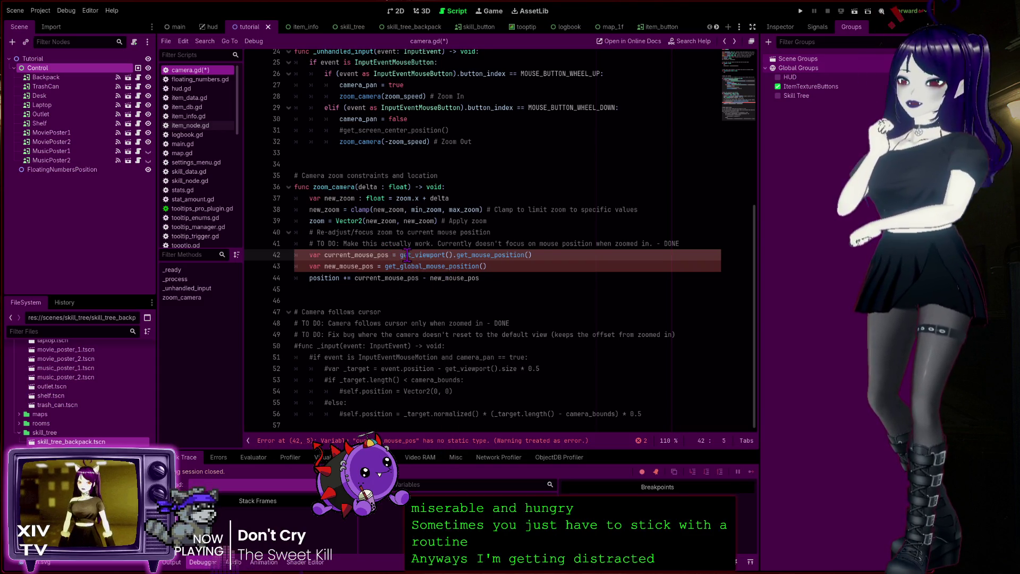
Step: Check get_mouse_position's docs, then type current_mouse_pos on line 42 as Vector2
left_click(488, 255, "ctrl")
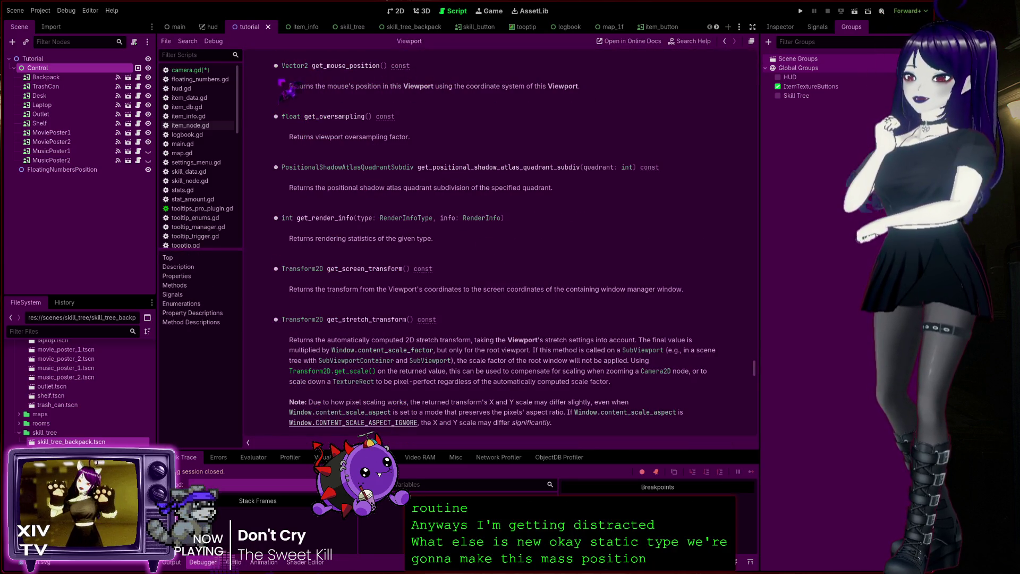
left_click(724, 41)
left_click(391, 261)
type(": Vec")
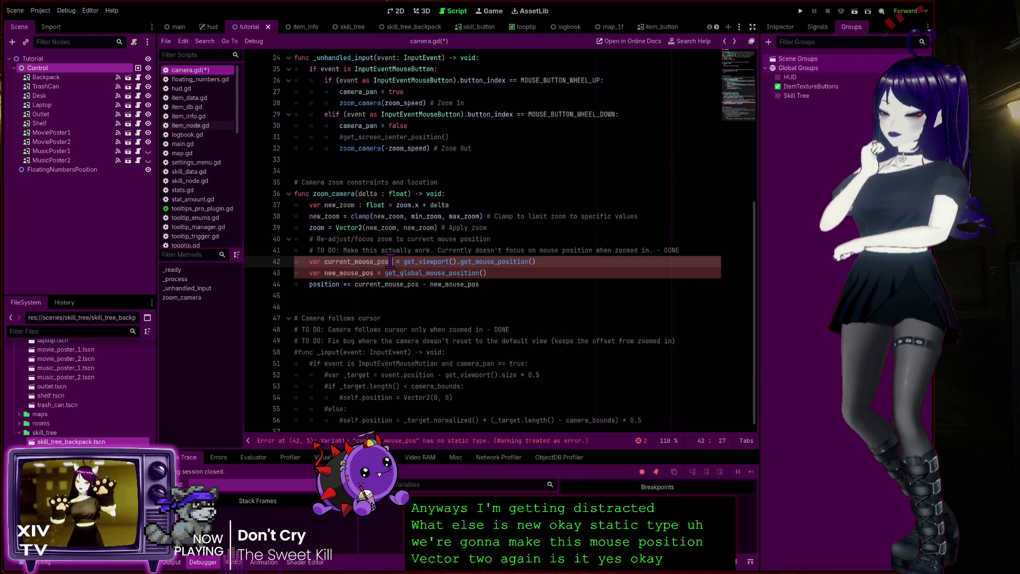
type("tor2")
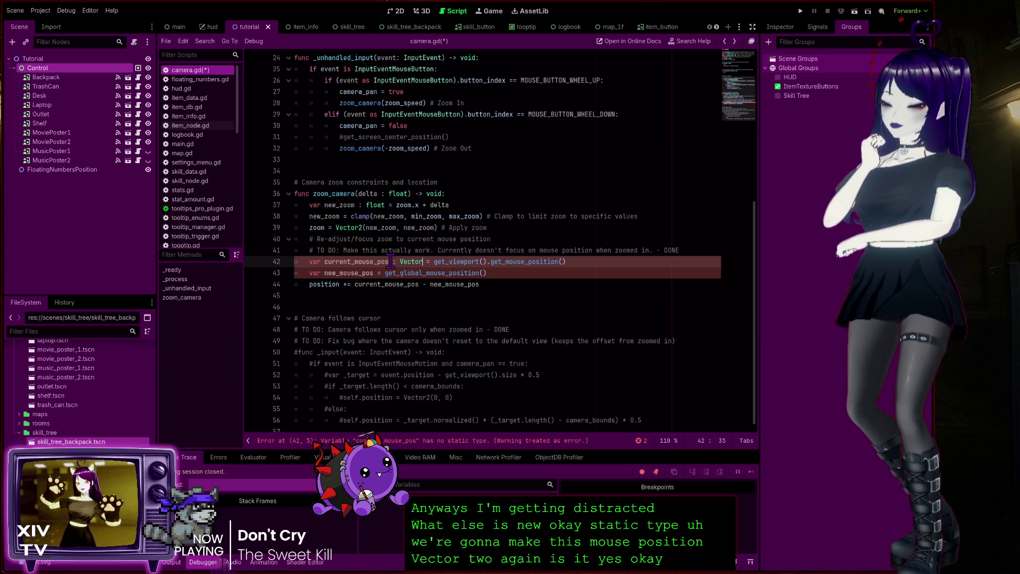
left_click(418, 261)
Step: Copy the Vector2 annotation to new_mouse_pos on line 43, save, and run the project
left_click_drag(432, 261, 388, 261)
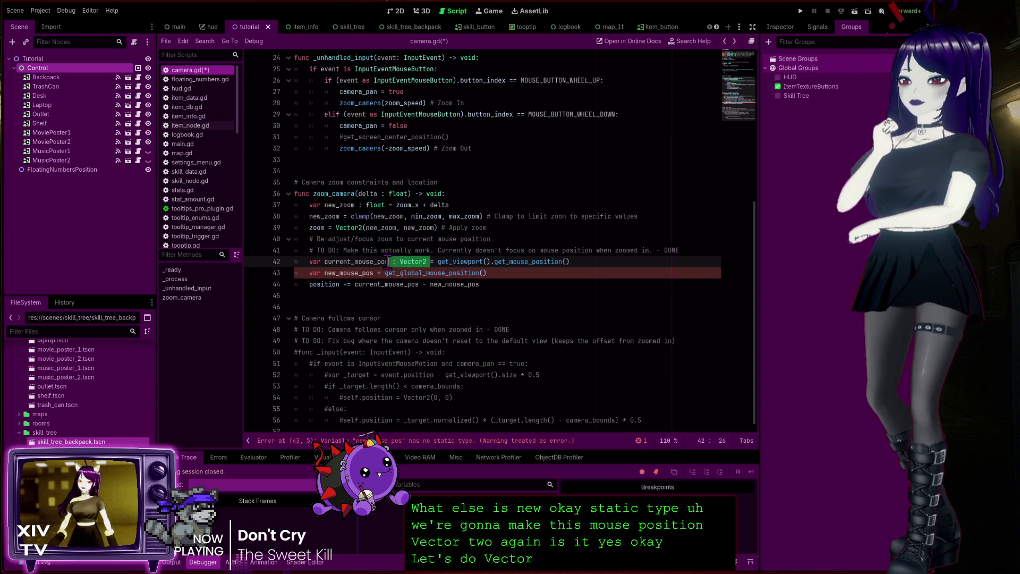
key("ctrl+c")
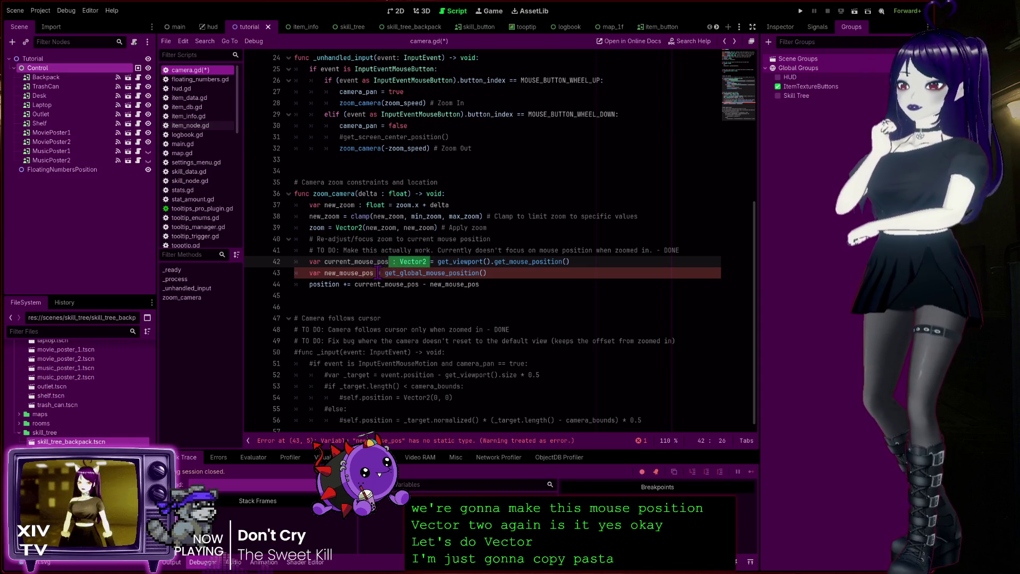
left_click(374, 273)
key("ctrl+v")
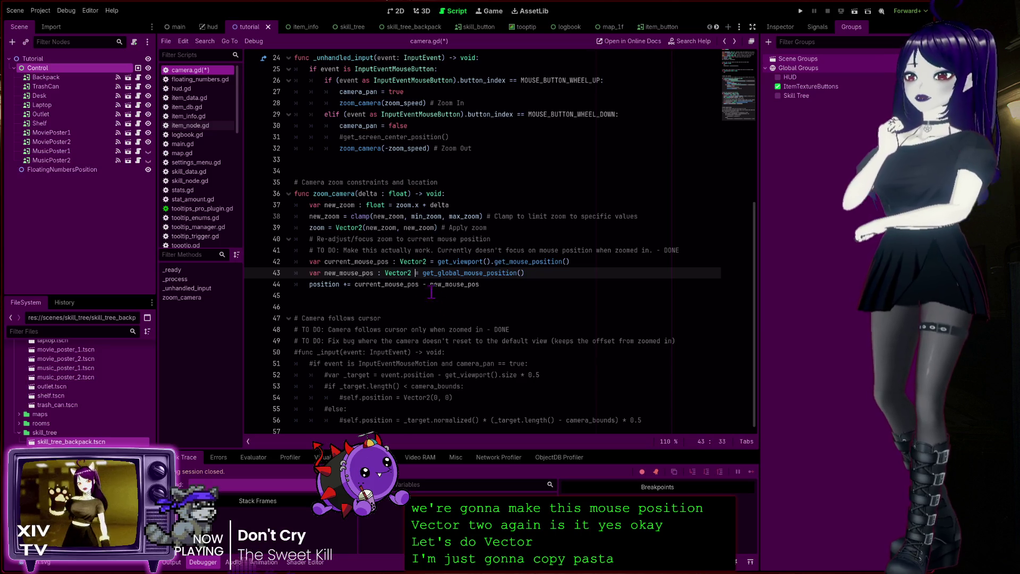
key("ctrl+s")
left_click(519, 307)
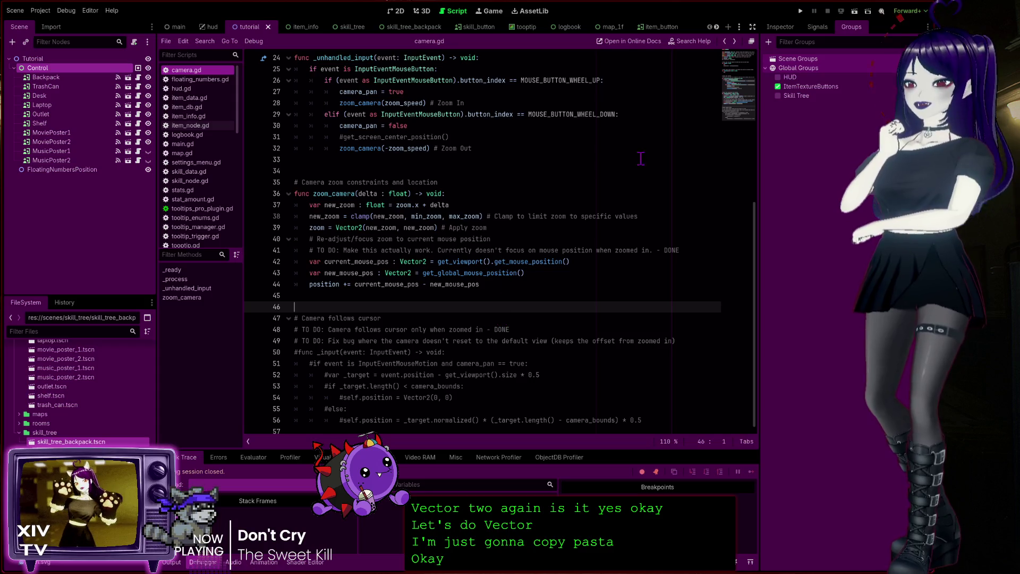
key("F5")
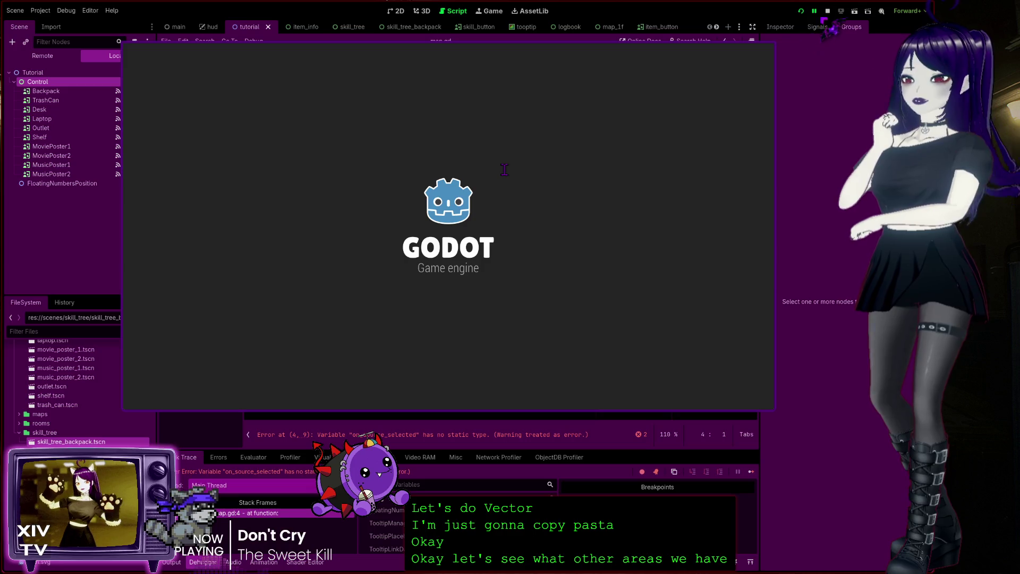
Step: Stop the game, type on_source_selected and on_mouse_enter as bool in map.gd, save, and rerun
key("F8")
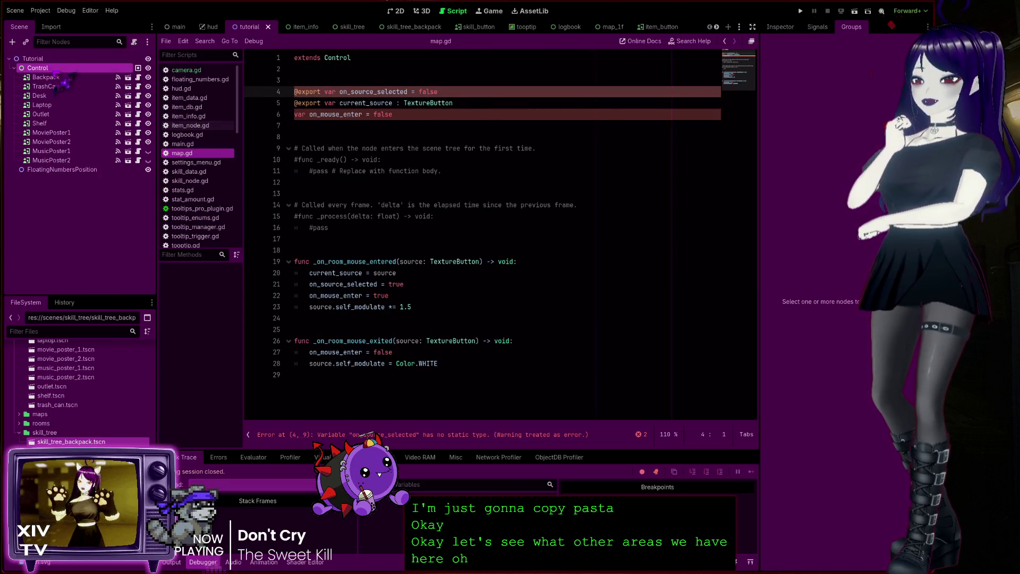
left_click(470, 92)
key("Left")
key("Left")
key("Left")
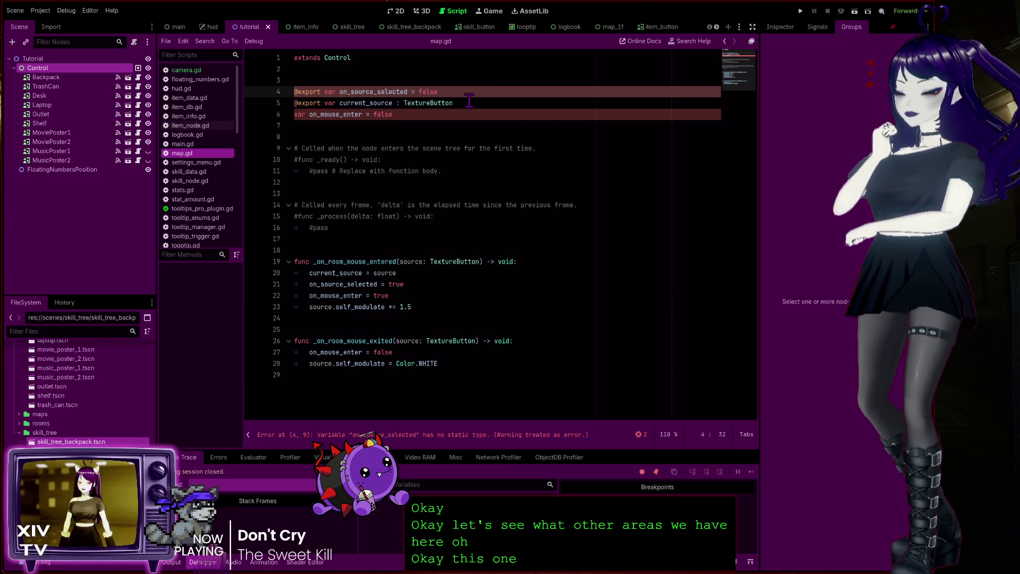
type(": bool")
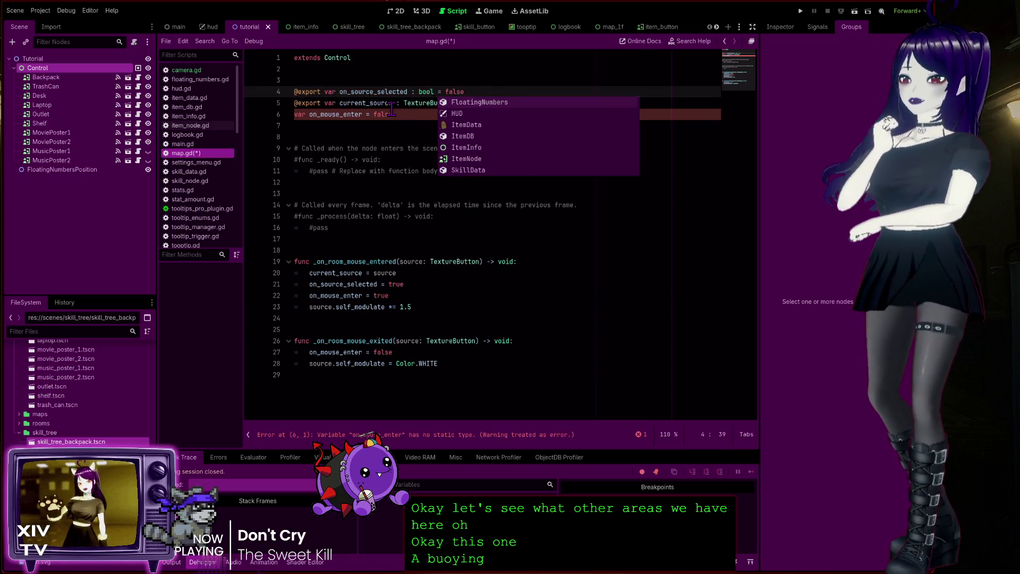
left_click(392, 106)
left_click(366, 116)
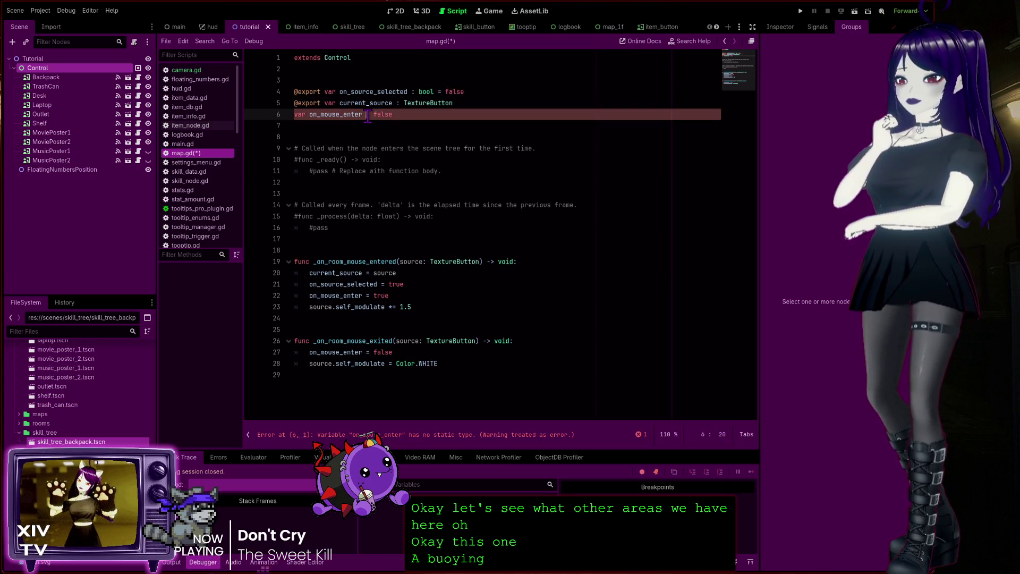
type(":bool")
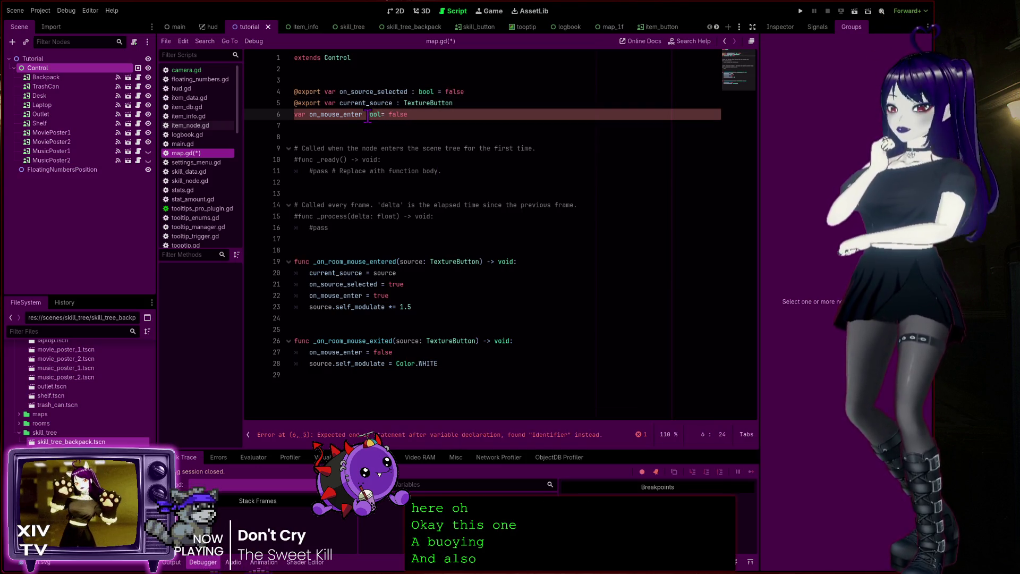
type(":")
left_click(610, 205)
key("ctrl+s")
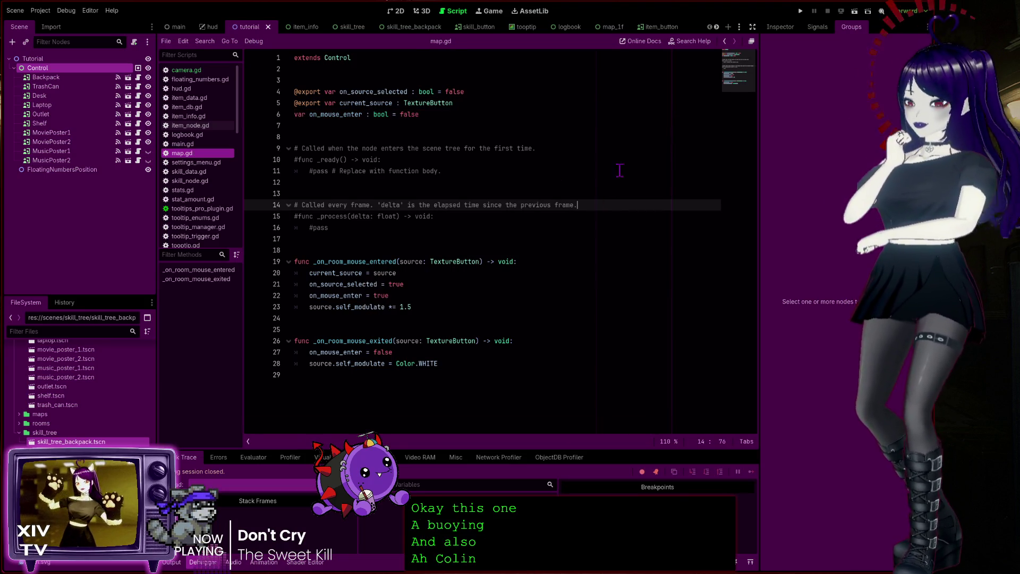
left_click(801, 10)
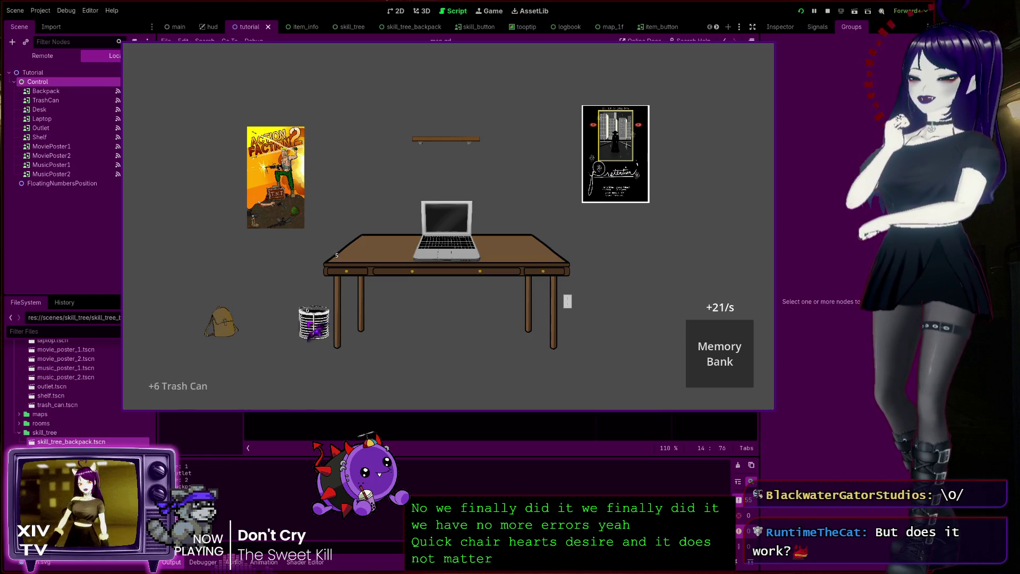
Step: Inspect an item in the running game to trigger the clear_labels crash, then stop it
left_click(319, 321)
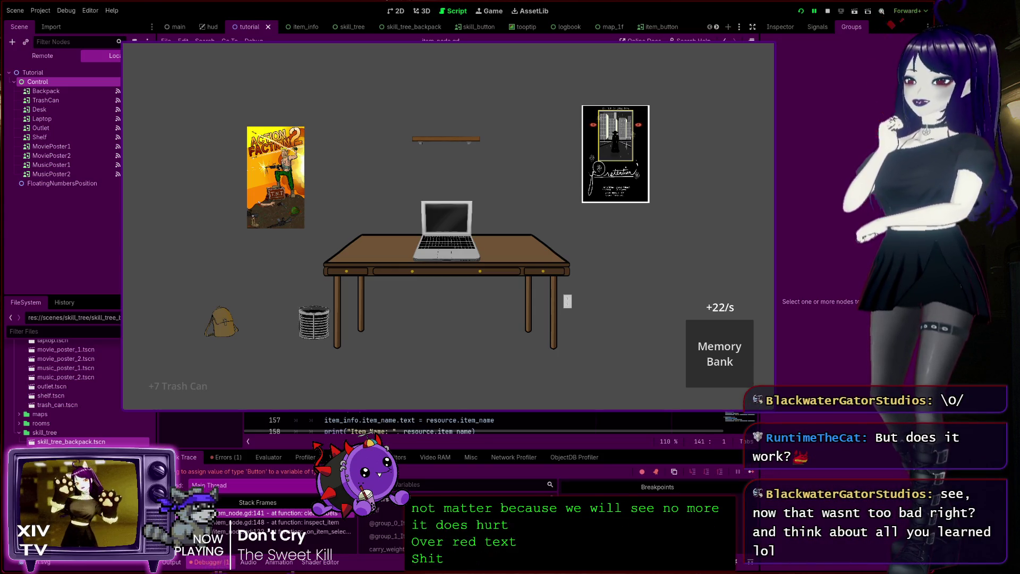
key("F8")
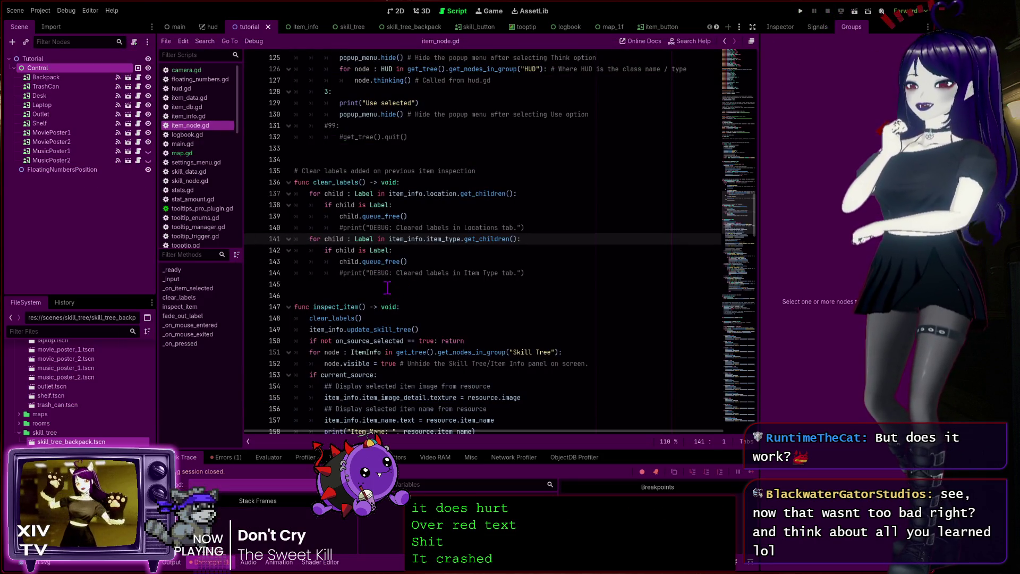
Step: Trace the clear_labels Button-to-Label error to item_node.gd:141 and view Node's get_children documentation
left_click(233, 457)
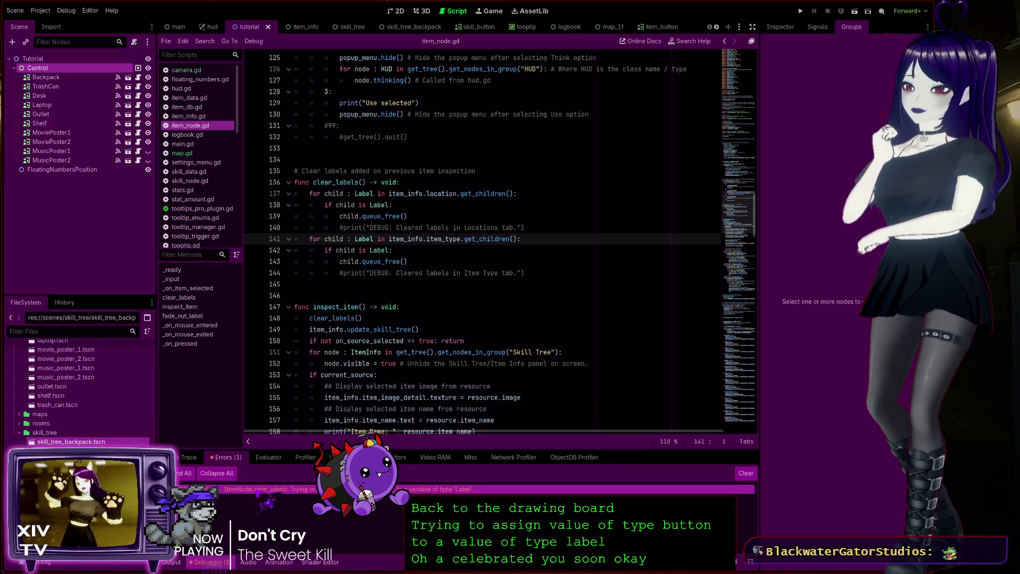
left_click(255, 488)
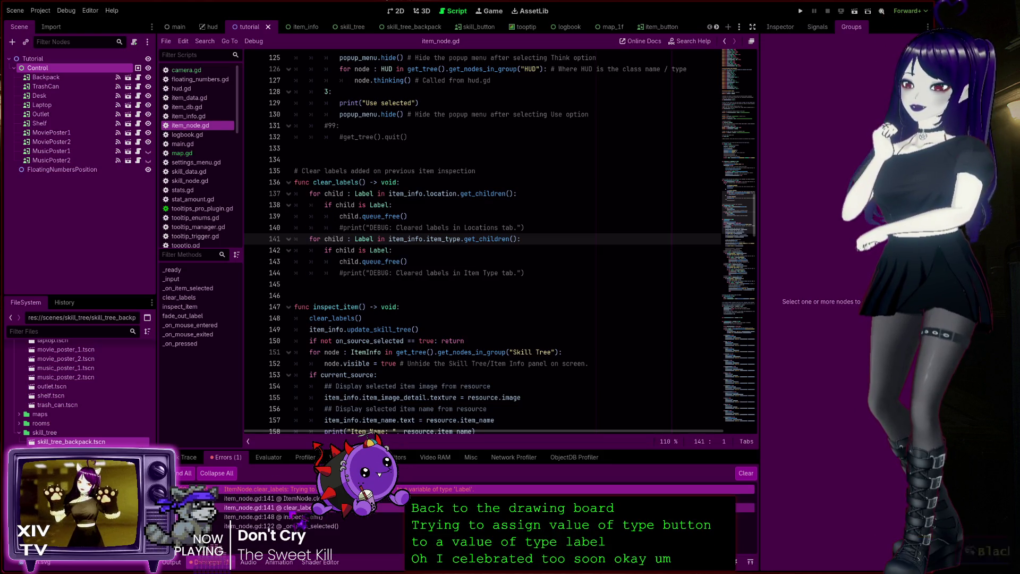
left_click(266, 498)
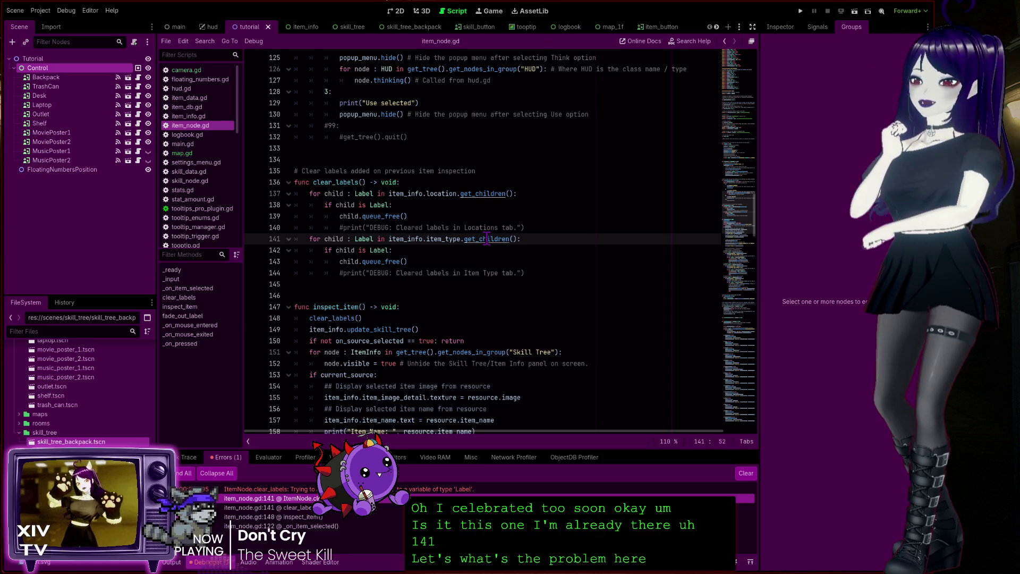
left_click(487, 239, "ctrl")
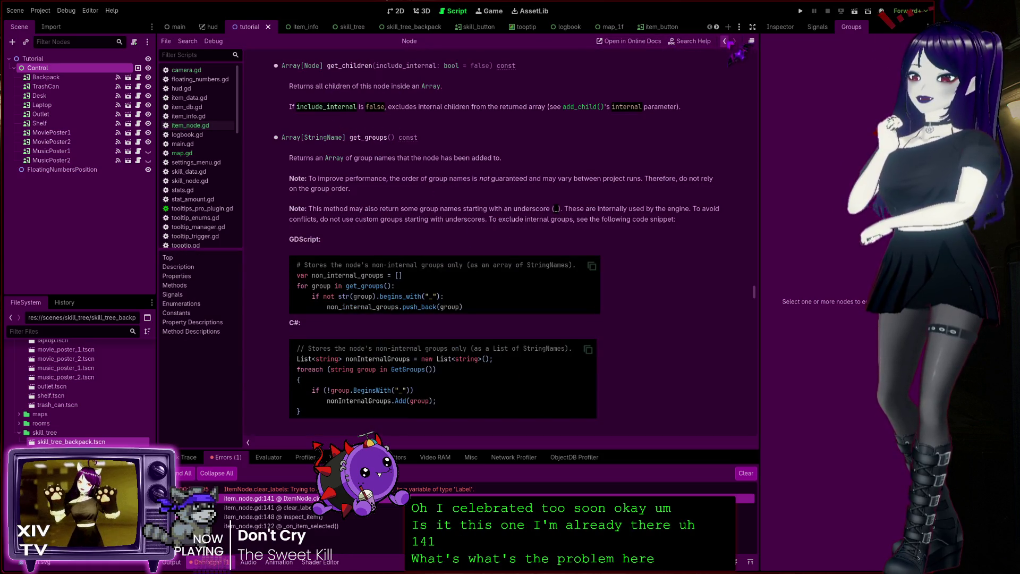
Step: Retype the clear_labels child variable from Label to Control on lines 141 and 137
left_click(725, 41)
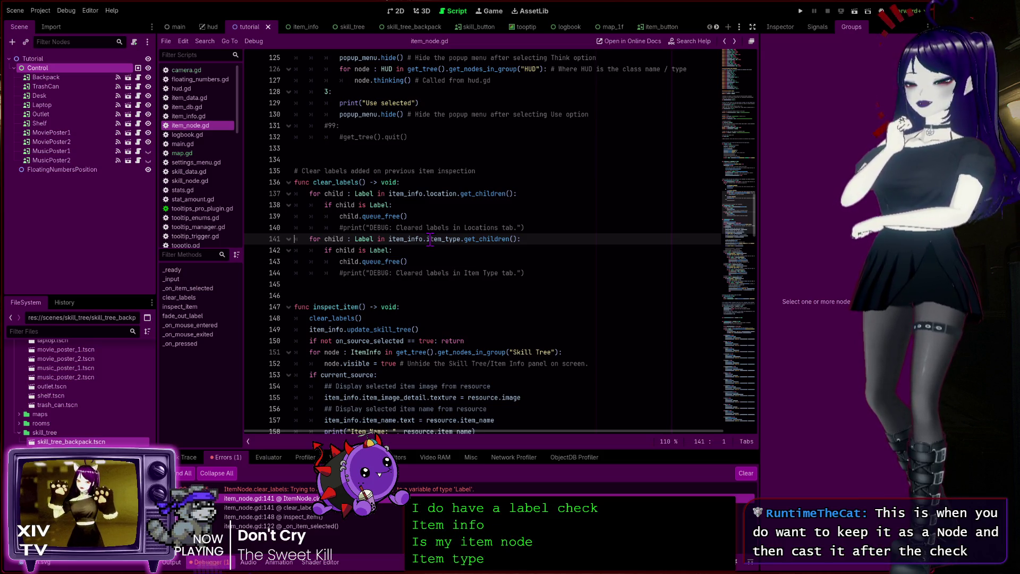
double_click(358, 239)
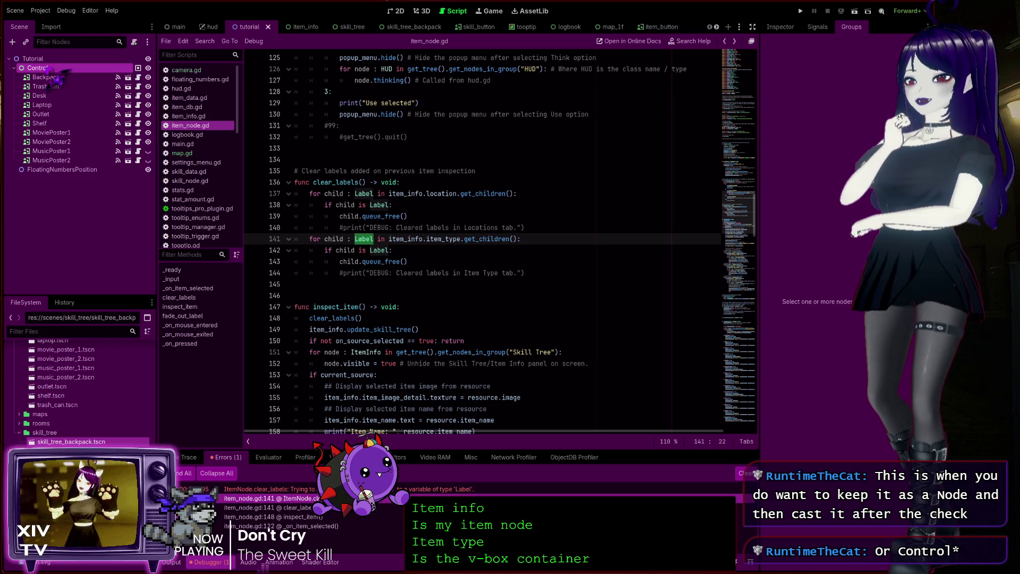
type("Contro")
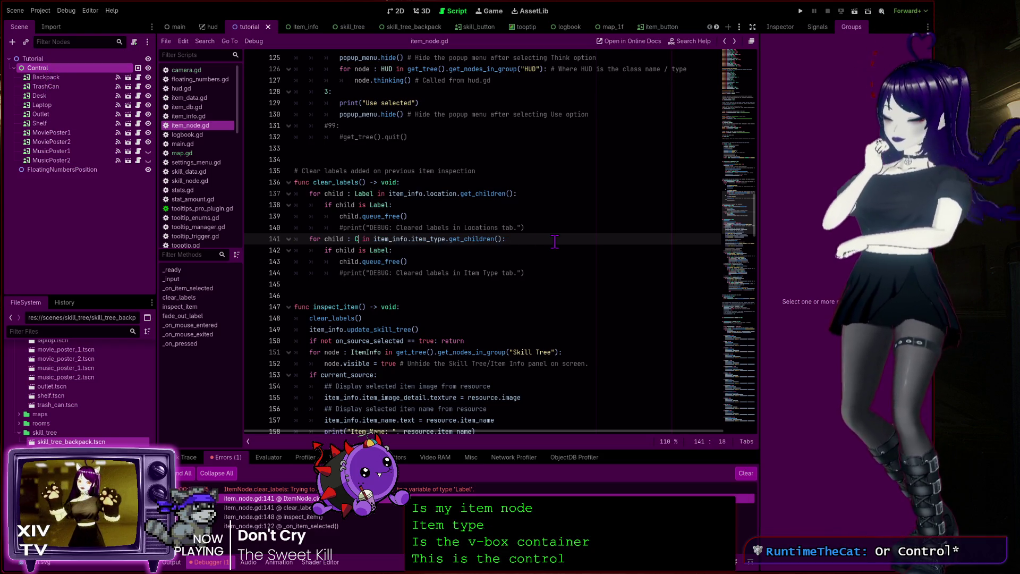
type("l")
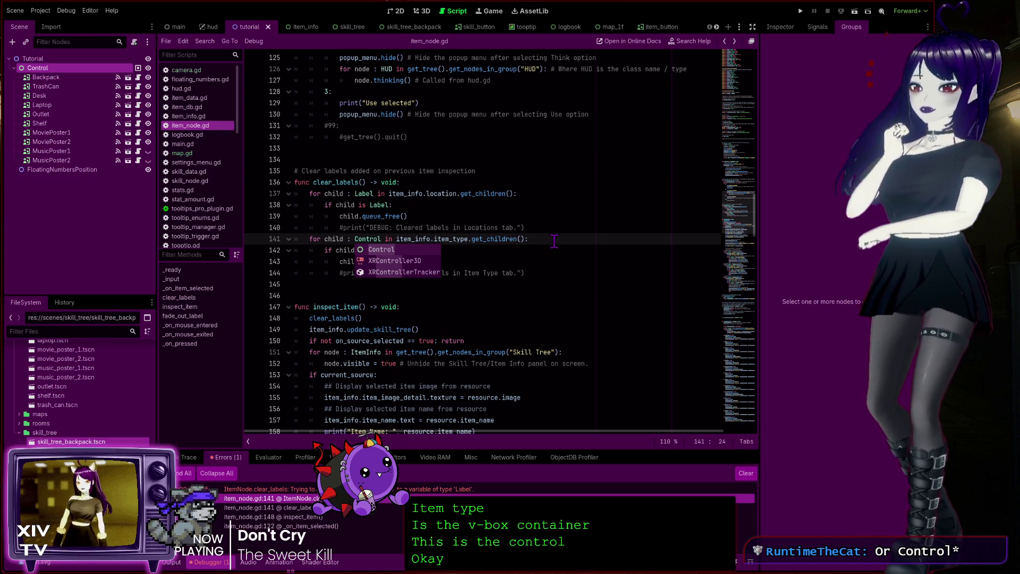
left_click(554, 242)
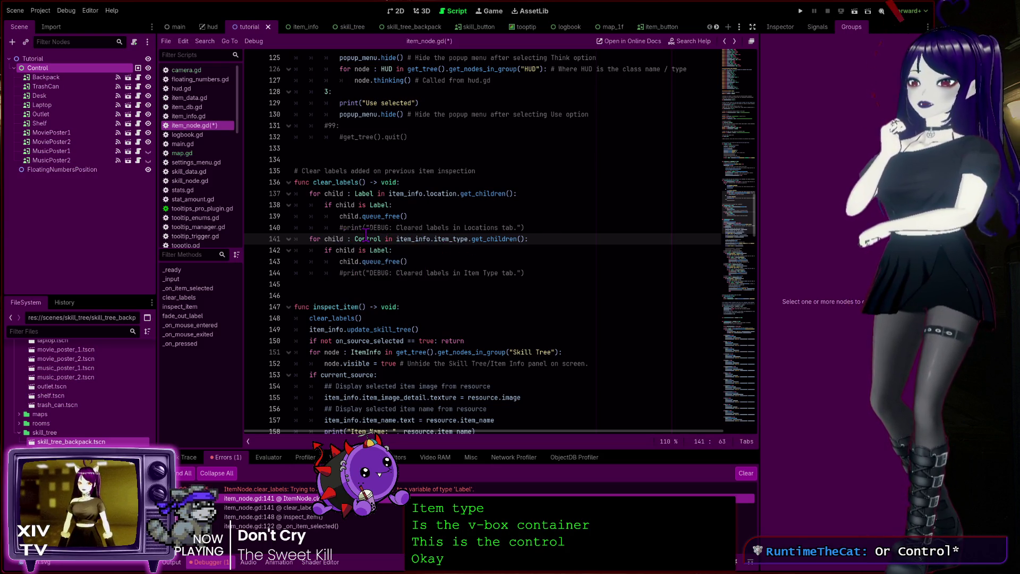
double_click(365, 192)
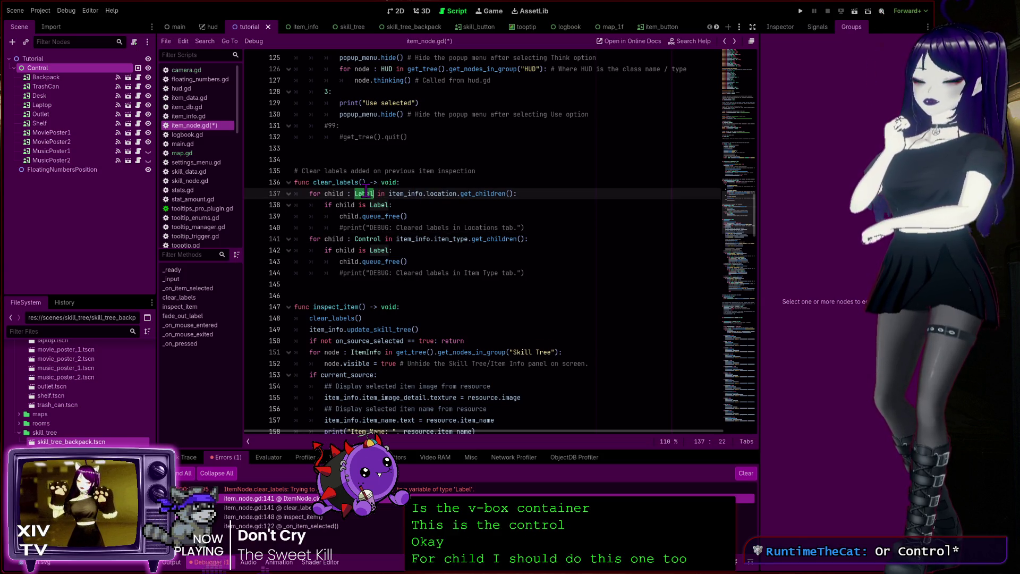
type("Control")
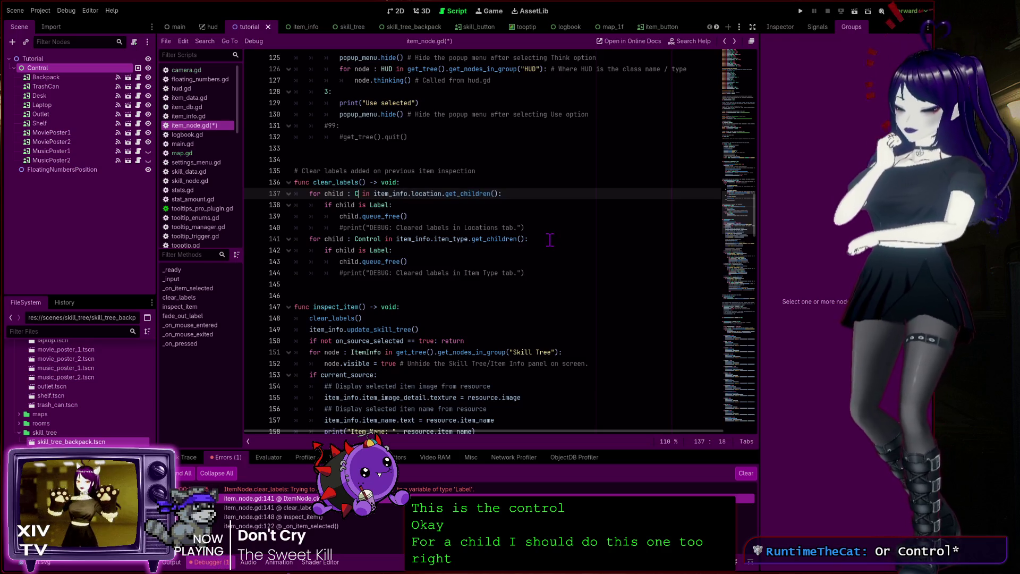
Step: Save item_node.gd and run the game to test the change
key("ctrl+s")
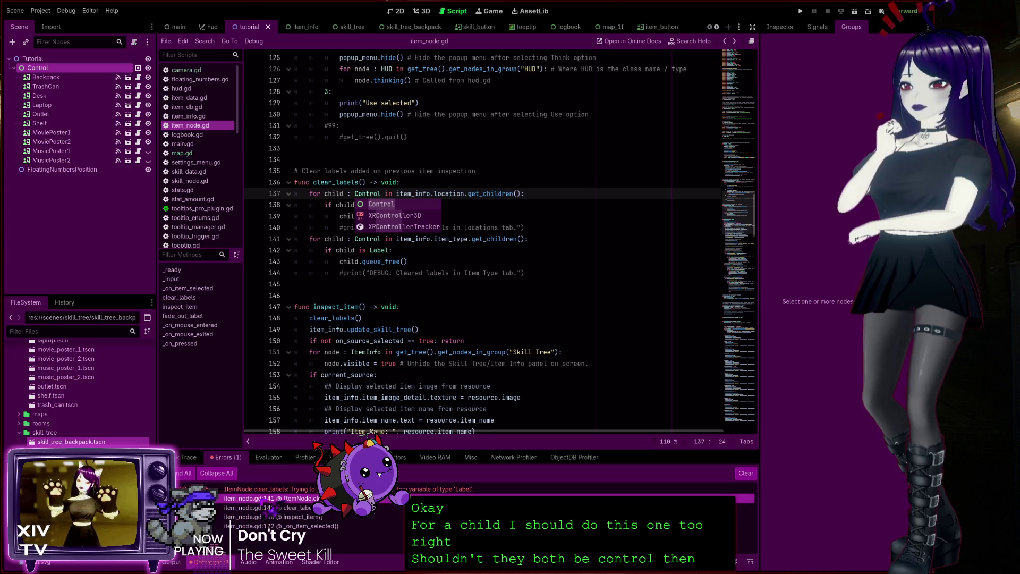
left_click(298, 238)
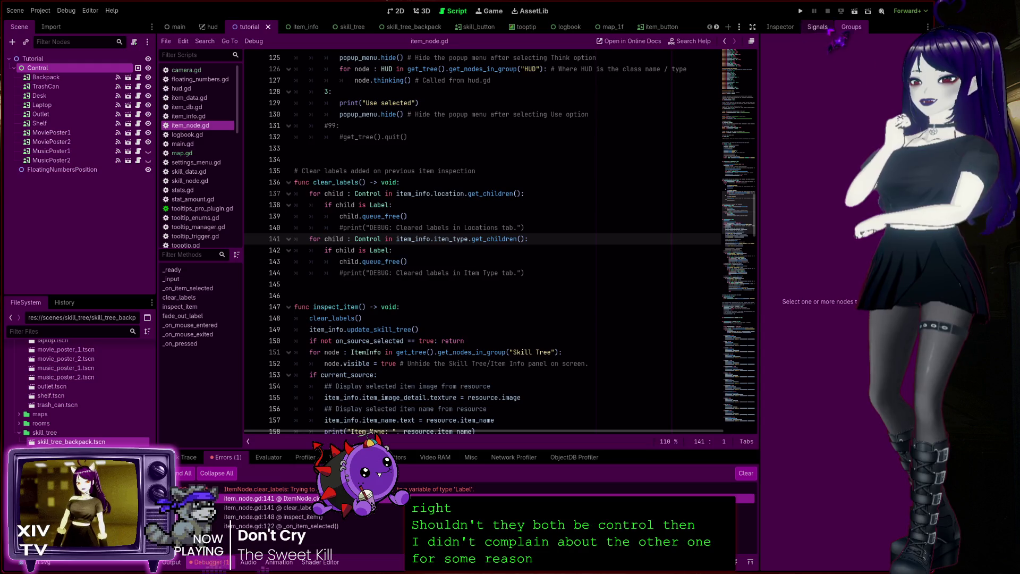
left_click(801, 11)
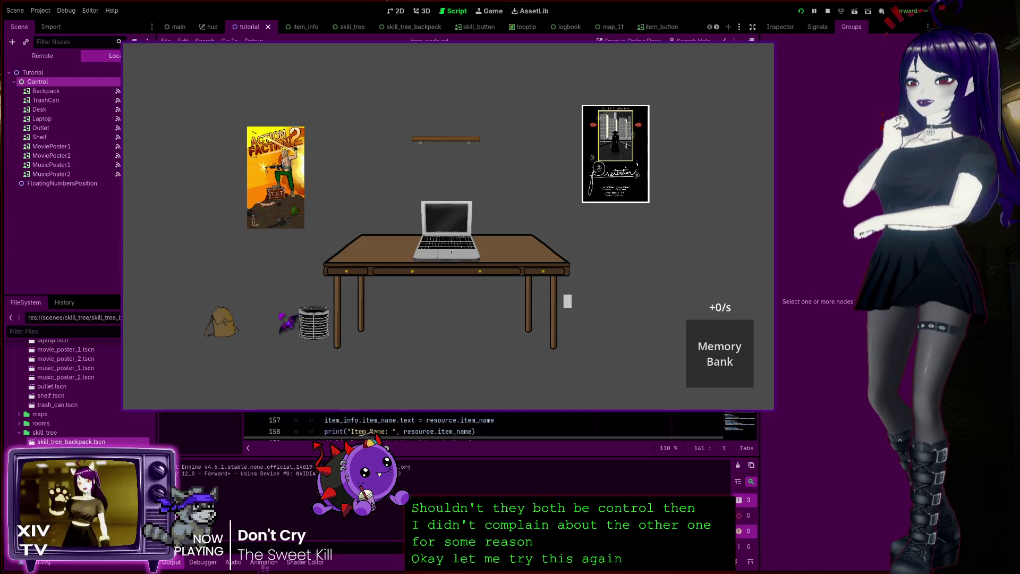
Step: Inspect the trash can in the running game, then stop the run after it errors
left_click(312, 320)
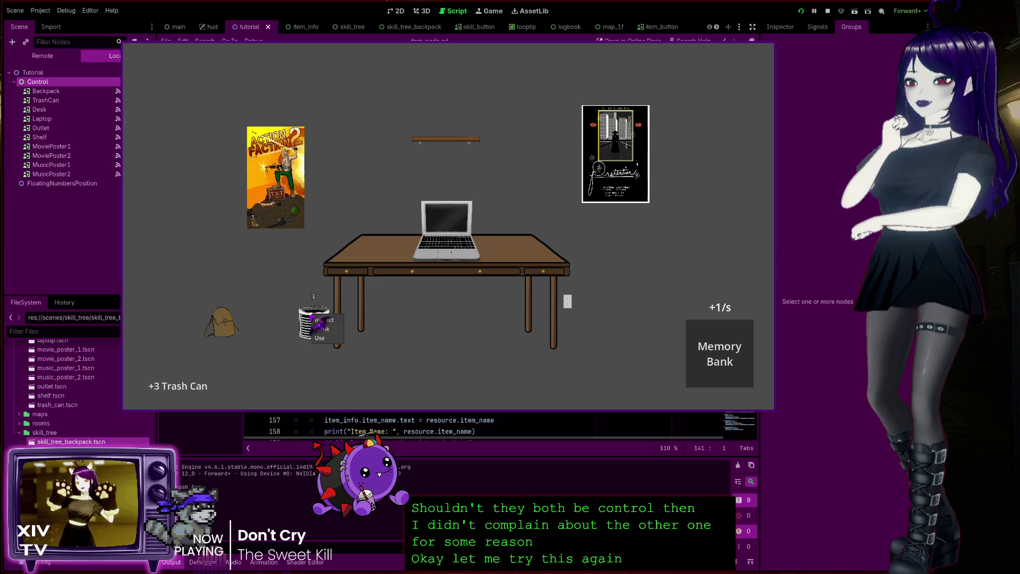
left_click(319, 321)
left_click(323, 320)
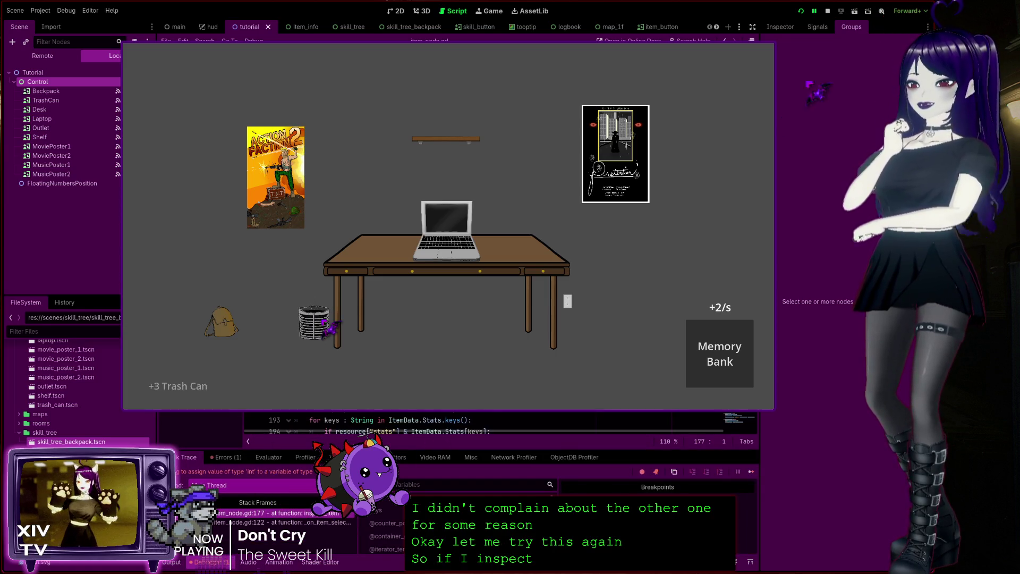
left_click(827, 11)
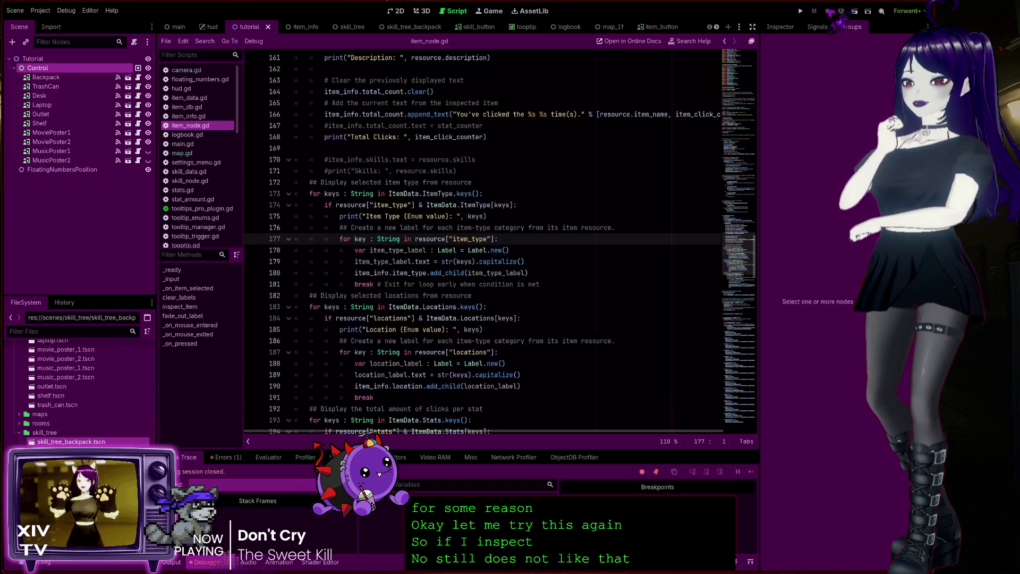
Step: Expand the inspect_item error and select the String key type on line 177
left_click(226, 457)
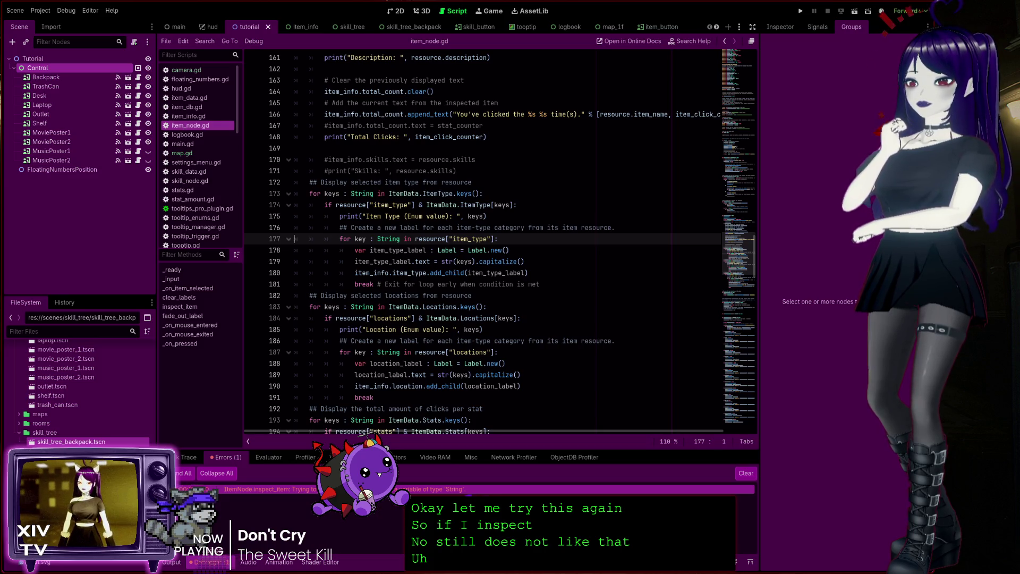
left_click(266, 489)
double_click(389, 239)
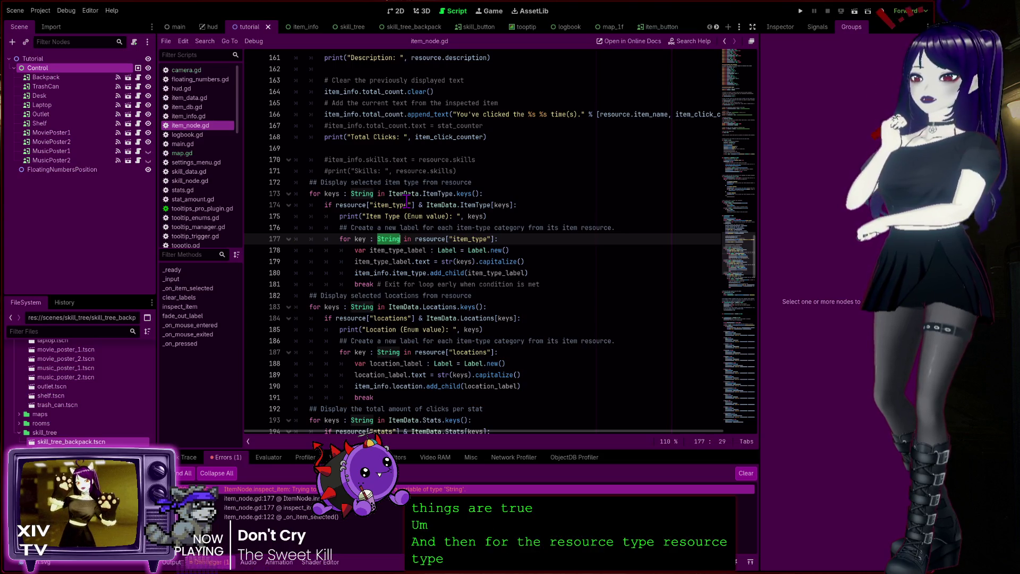
Step: Change the key type from String to int on lines 177 and 187, then save and run with F5
type("int")
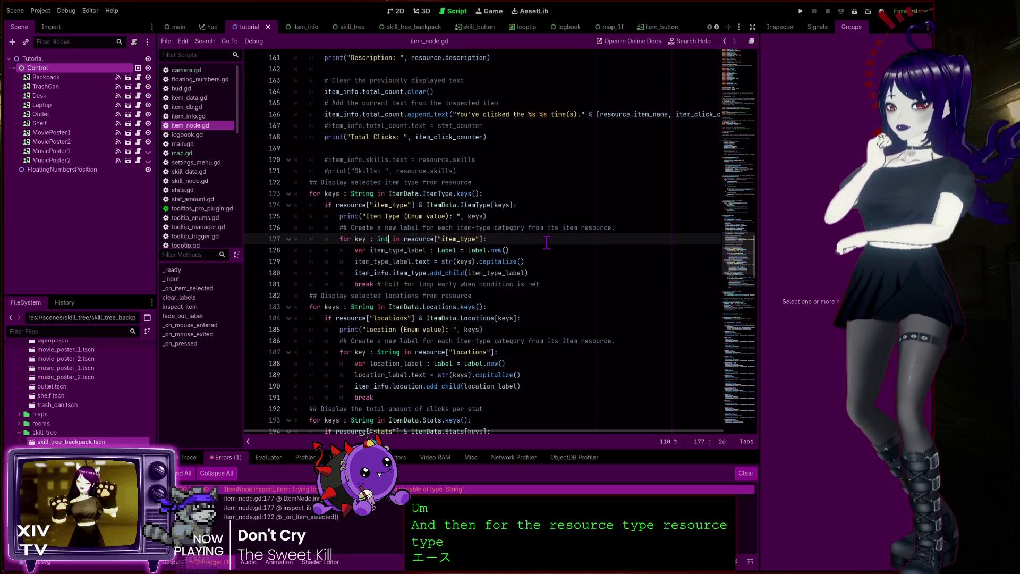
key("Escape")
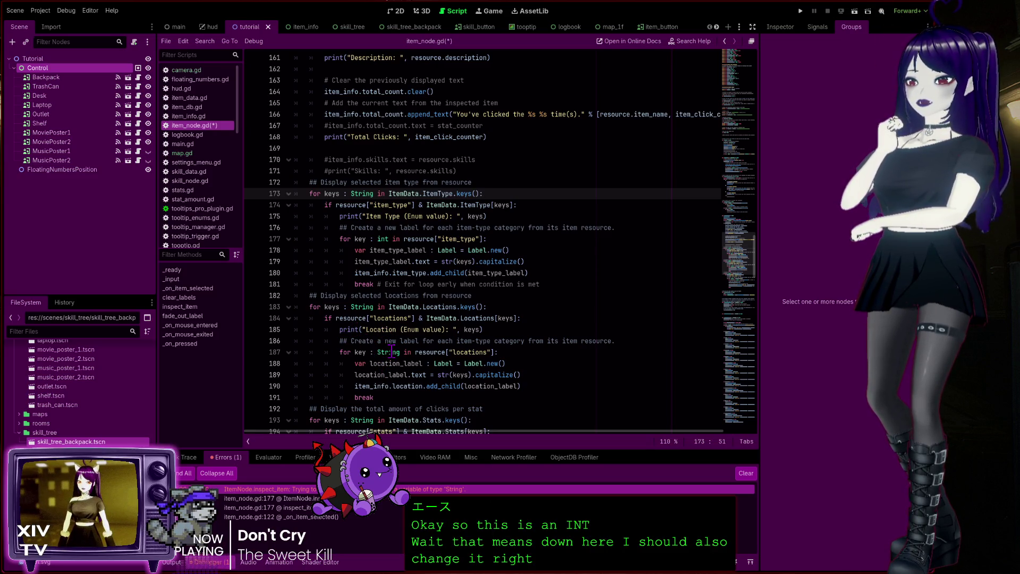
double_click(392, 352)
type("int")
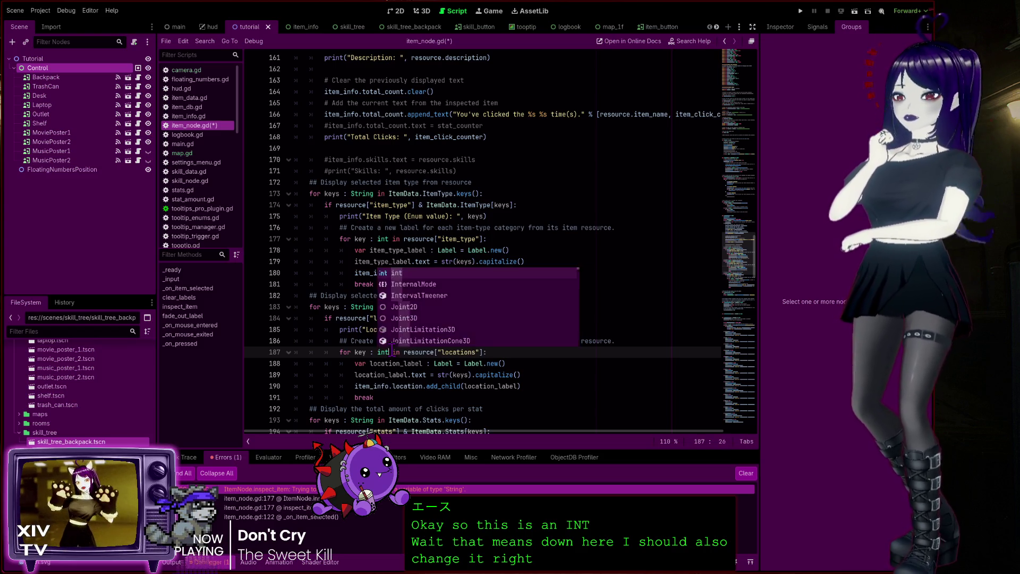
left_click(551, 215)
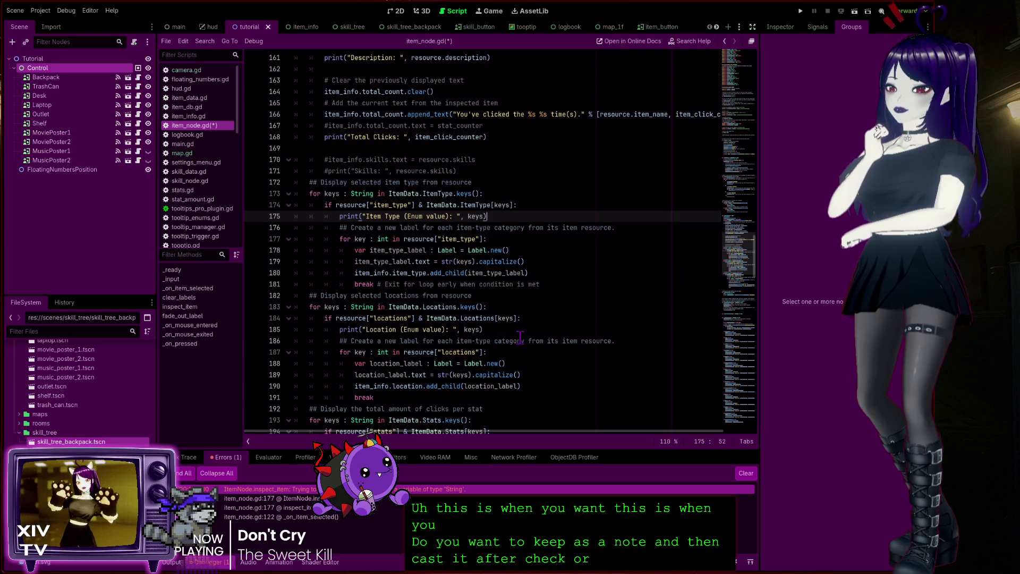
key("F5")
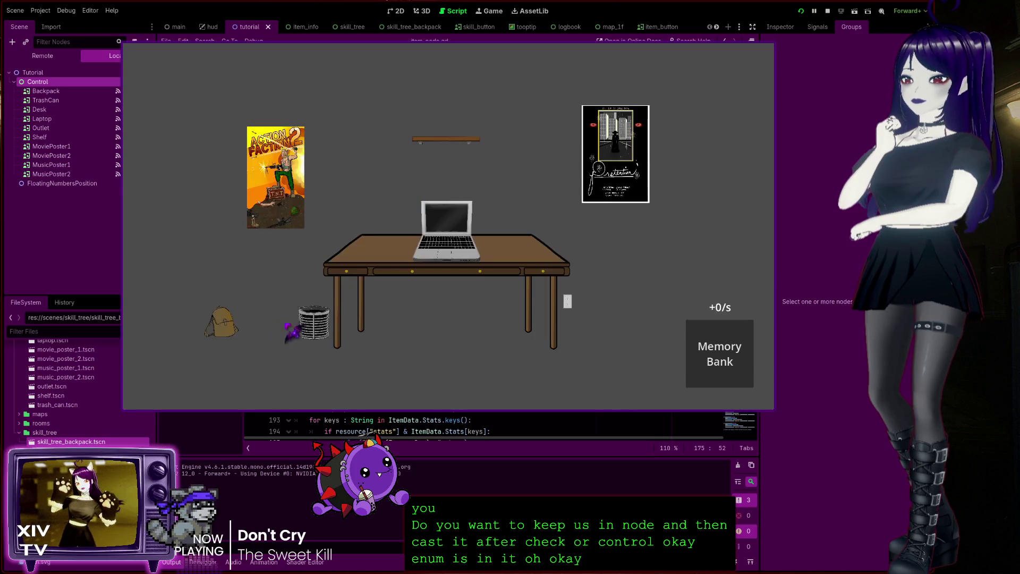
Step: Inspect the trash can three times in the game, then stop the run after the line 197 error
left_click(314, 323)
left_click(314, 323)
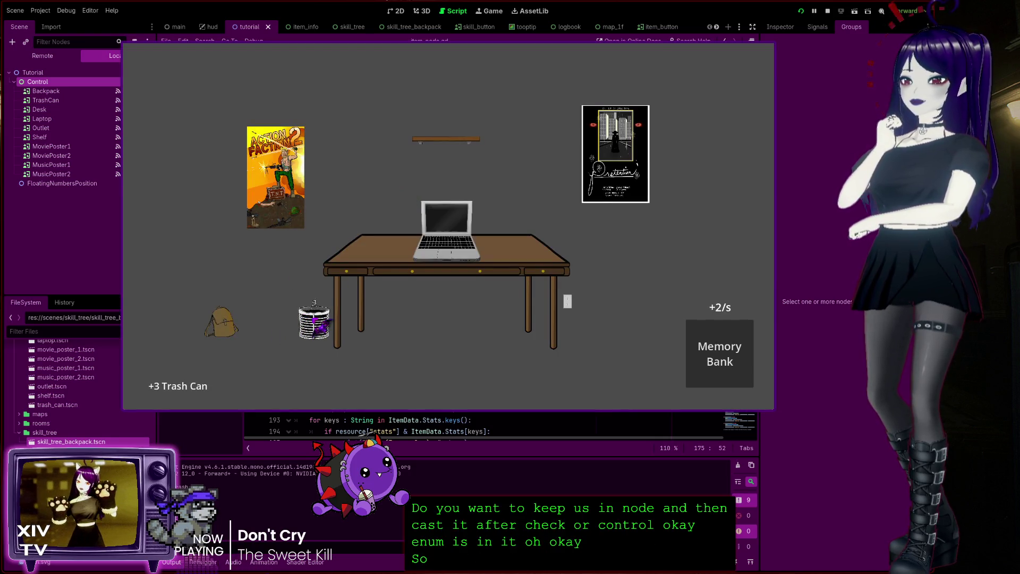
left_click(316, 325)
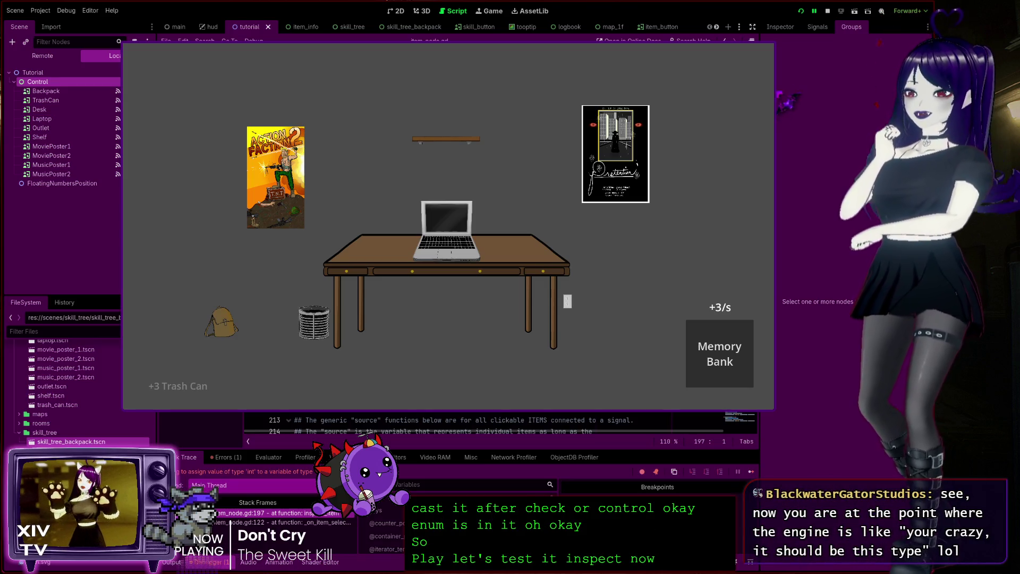
left_click(828, 11)
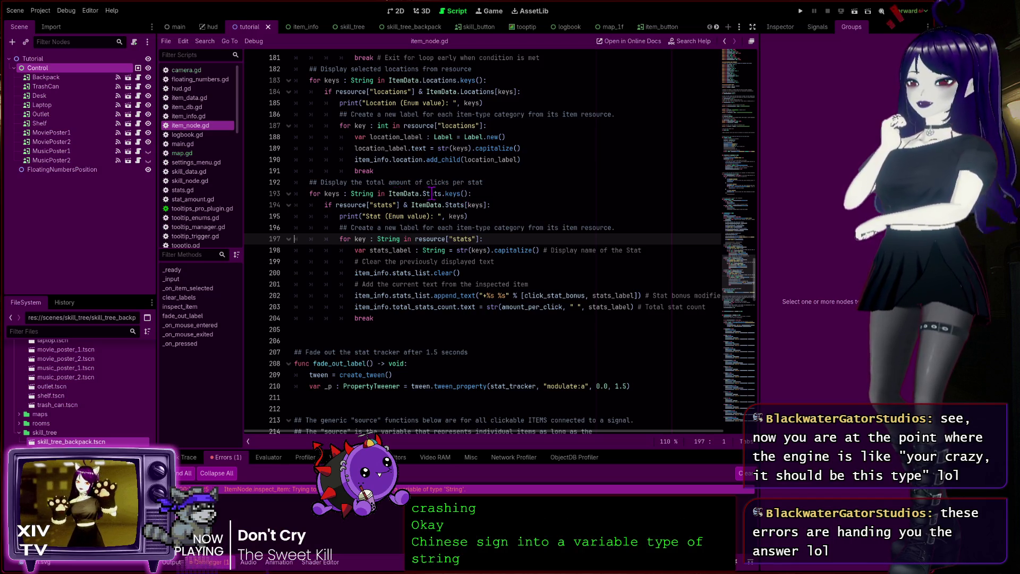
Step: Retype the Stats and Locations keys loops on lines 193 and 183 as int, then jump to line 184's error
double_click(361, 192)
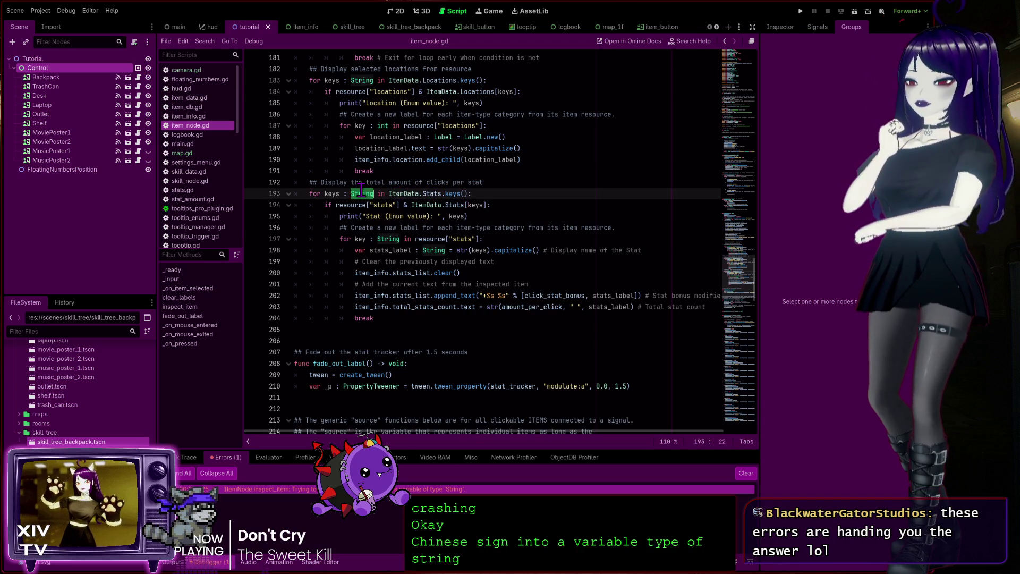
type("int")
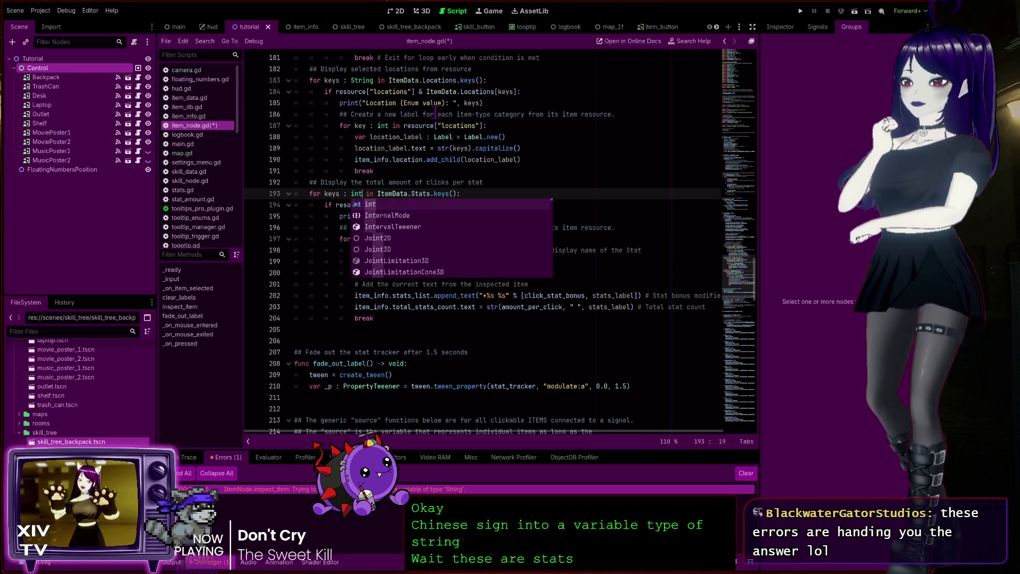
double_click(362, 80)
type("int")
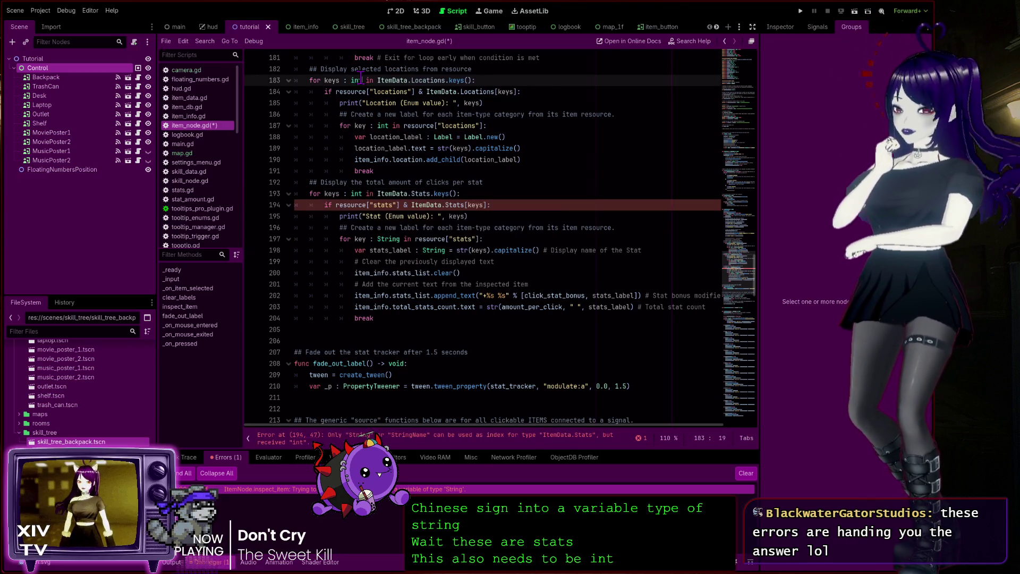
left_click(580, 216)
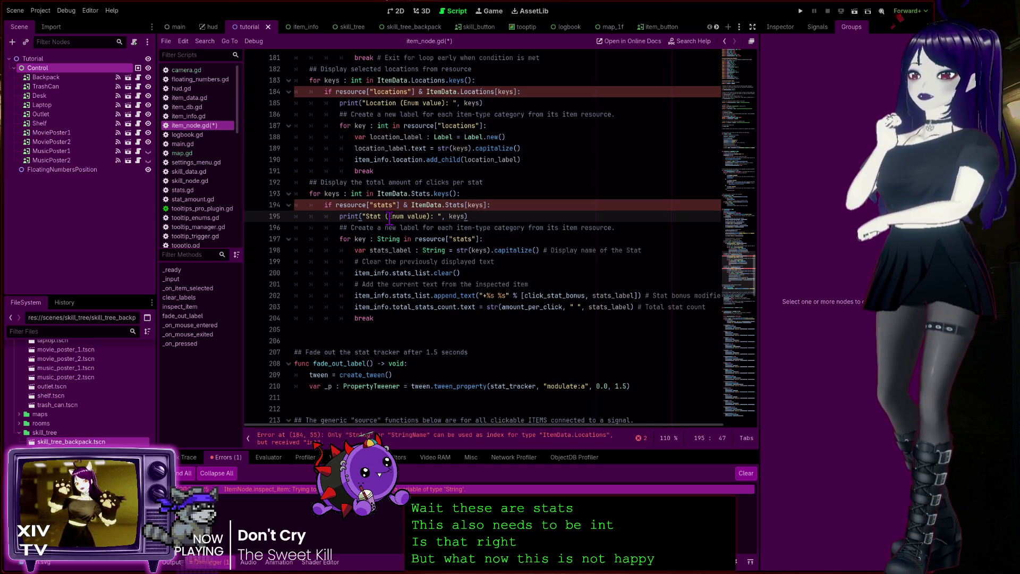
left_click(439, 251)
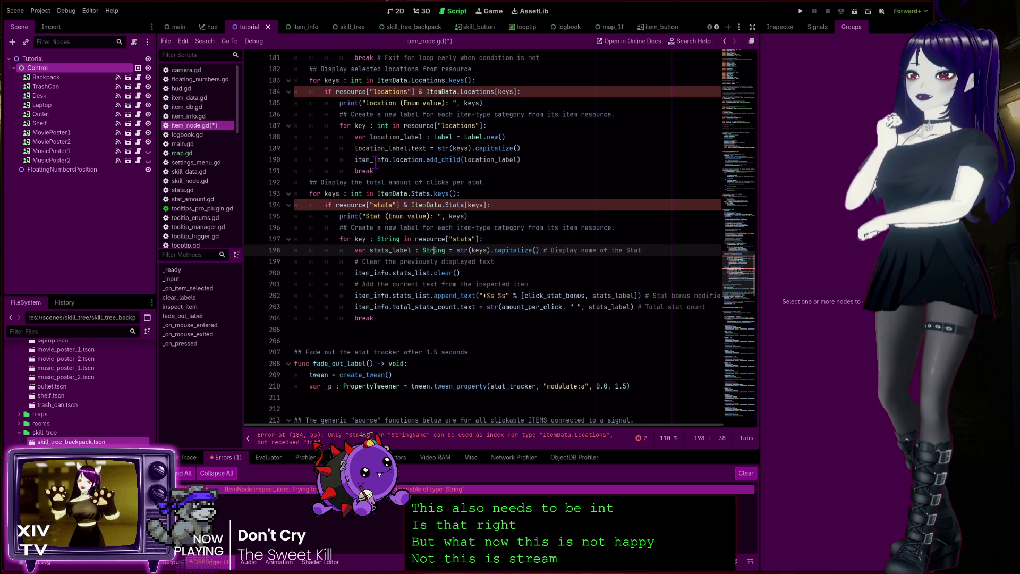
left_click(383, 440)
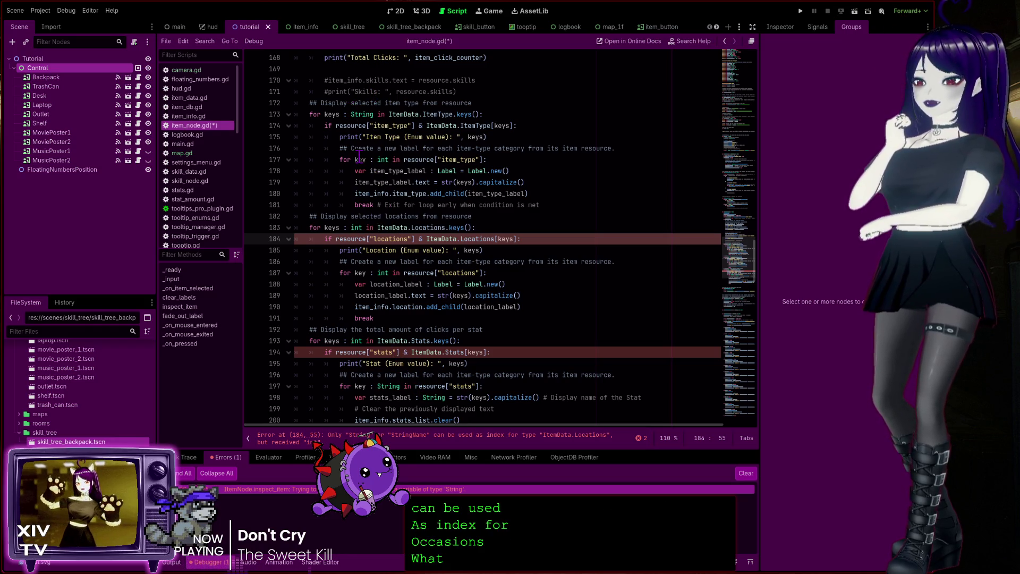
Step: Scroll back to the Locations loop and select the int key type on line 183
scroll(360, 157, "up", 2)
scroll(361, 168, "down", 3)
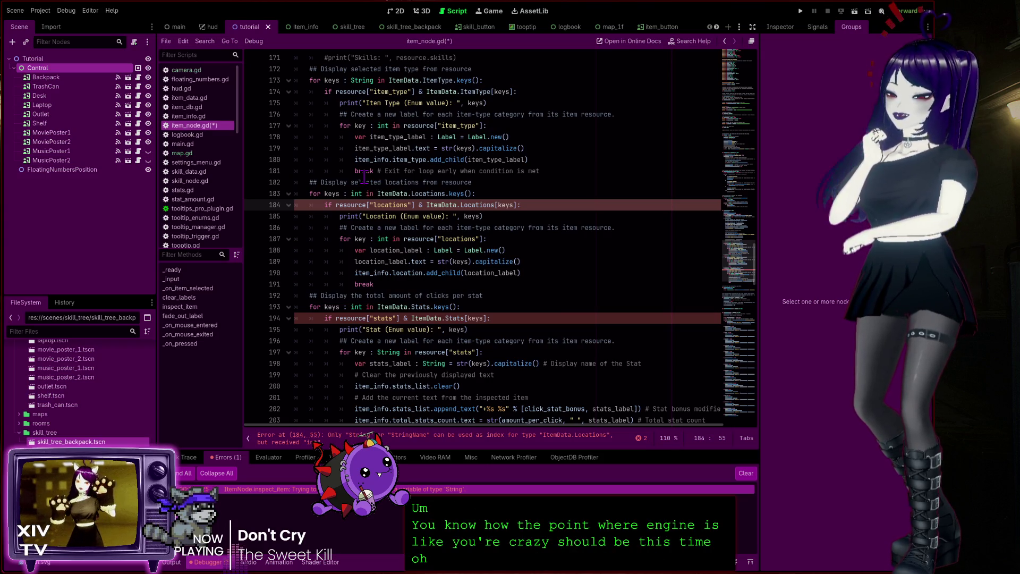
scroll(364, 175, "up", 1)
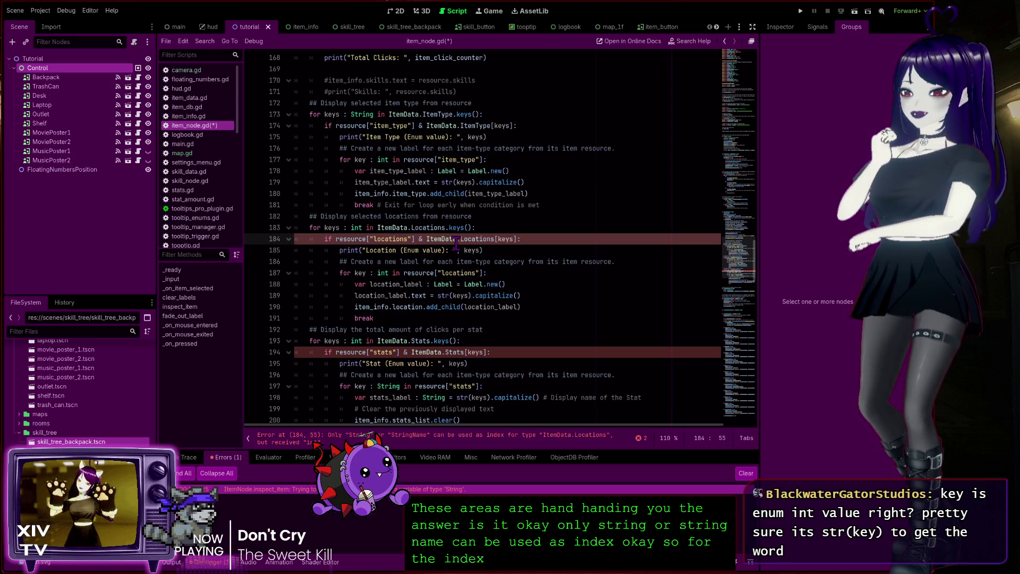
double_click(505, 239)
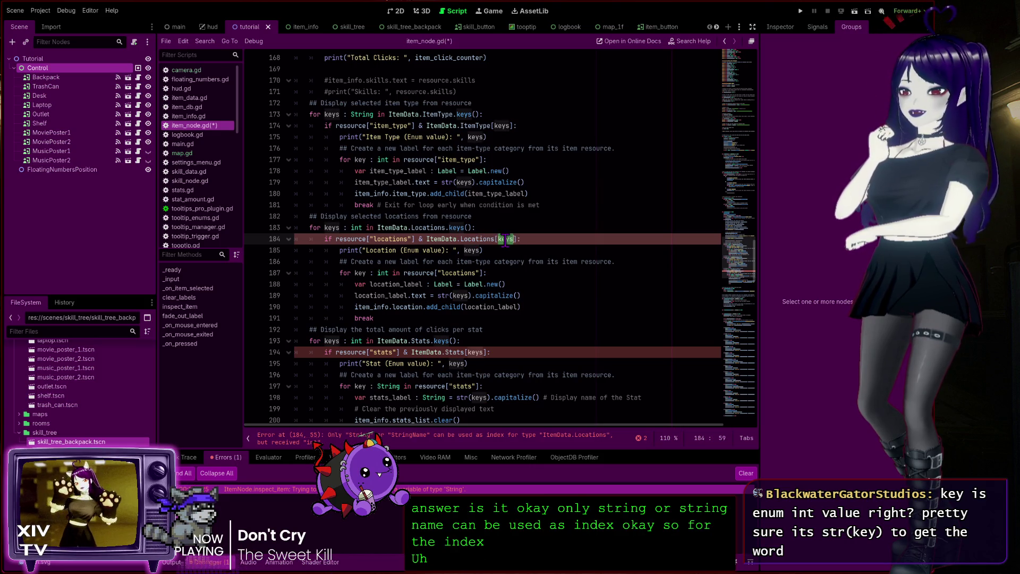
double_click(357, 227)
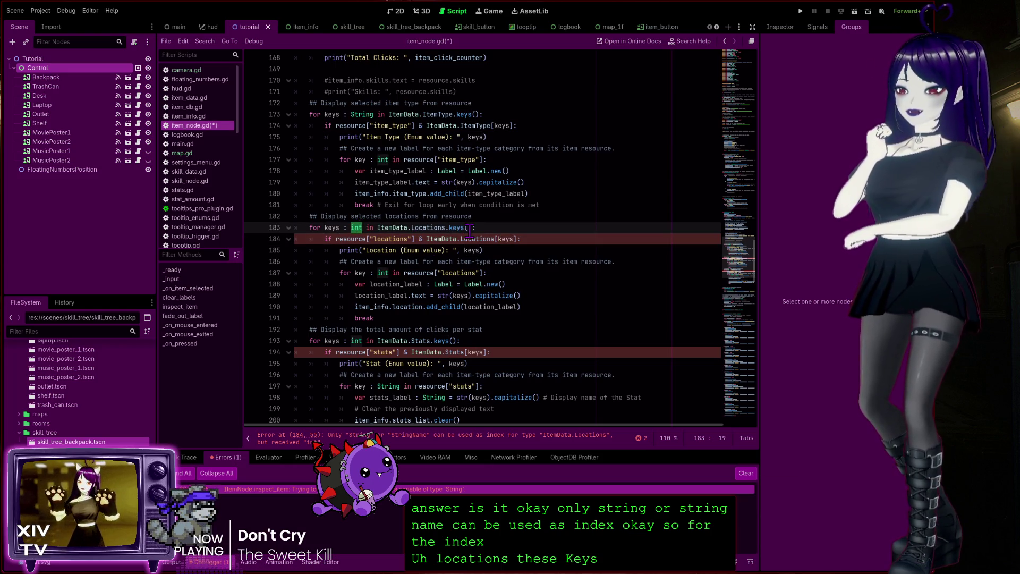
Step: Revert the Locations and Stats key types on lines 183 and 193 to String, then open item_data.gd
type("String")
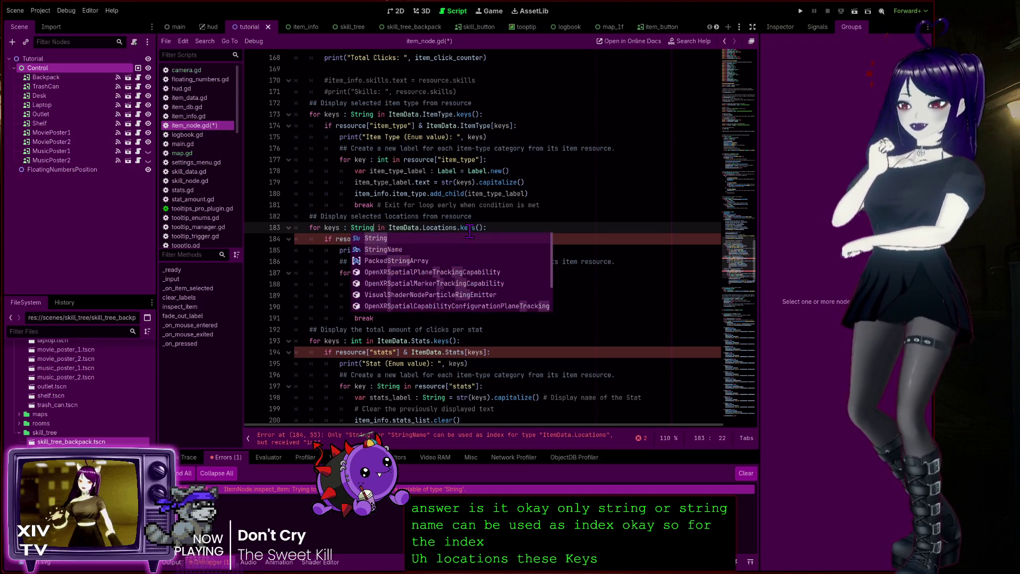
left_click(505, 182)
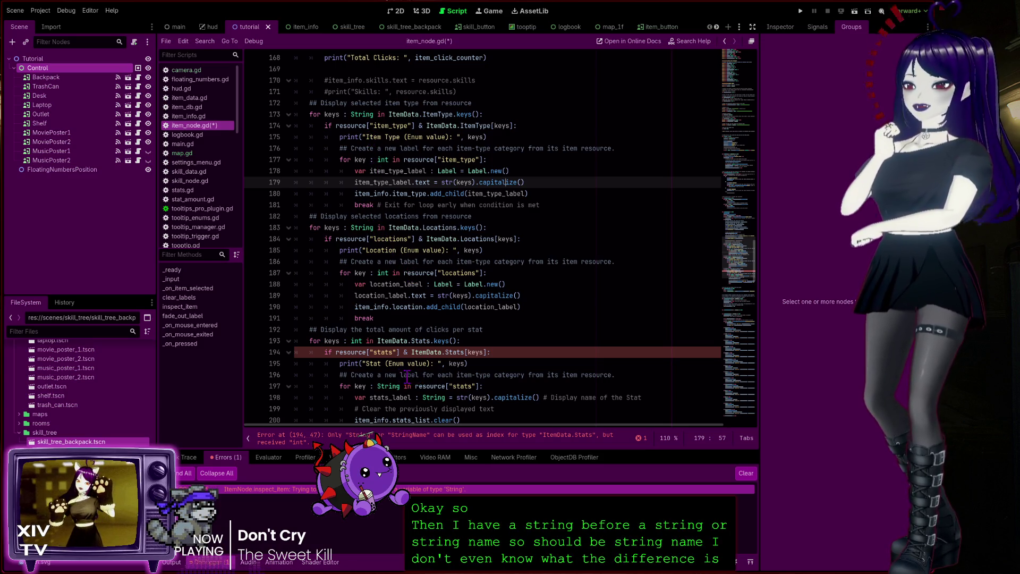
left_click(391, 353)
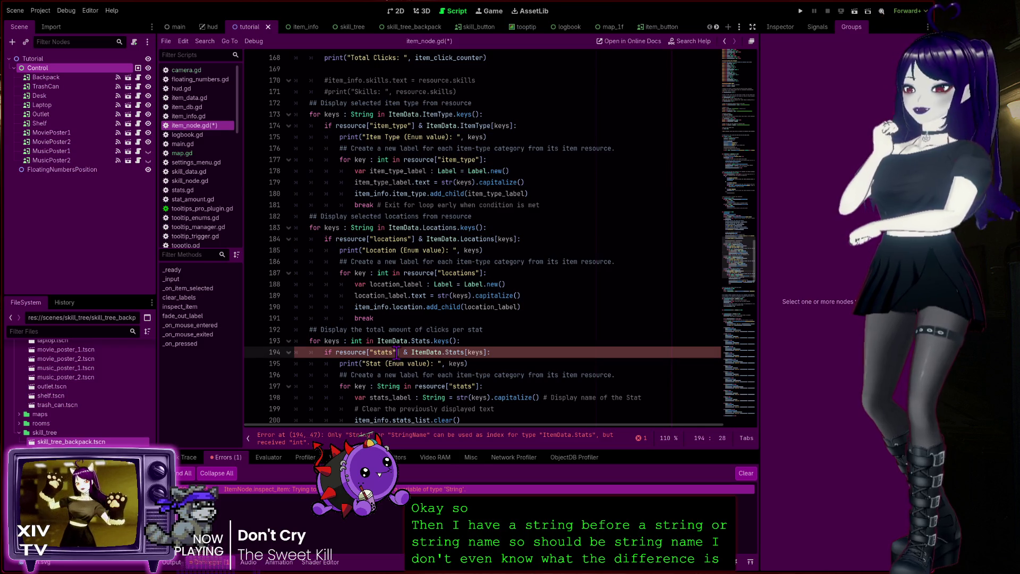
double_click(354, 340)
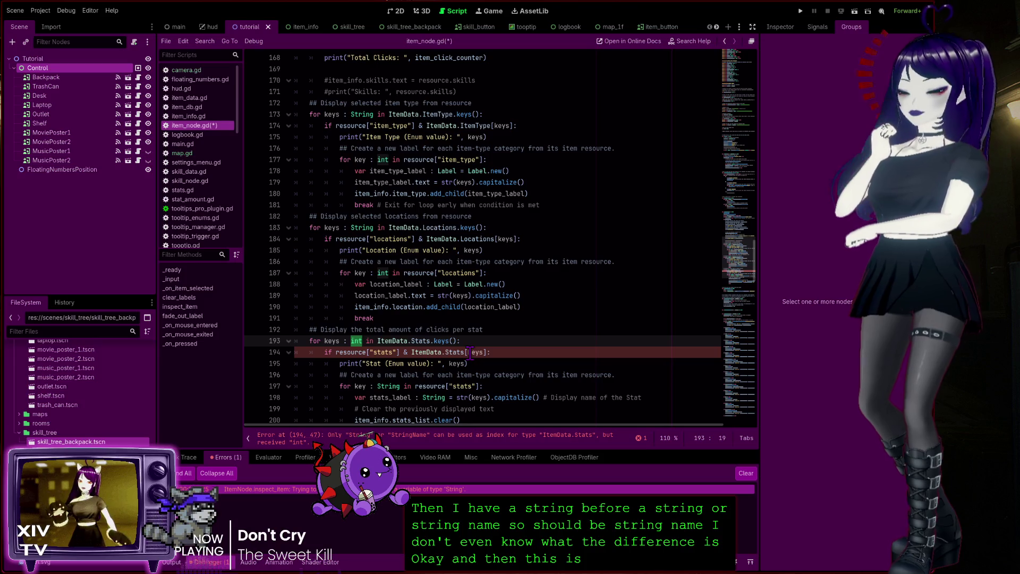
type("String")
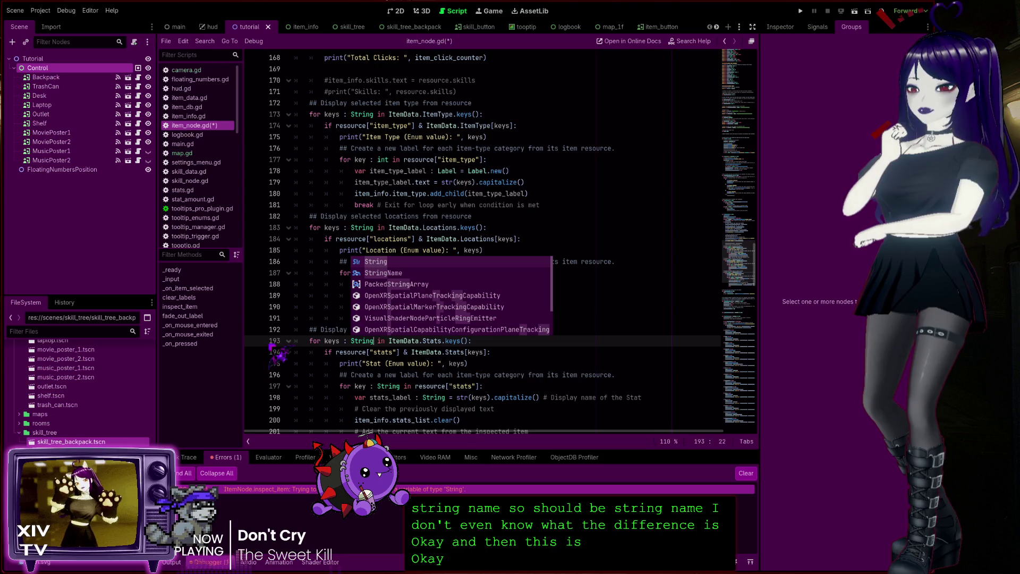
left_click(279, 352)
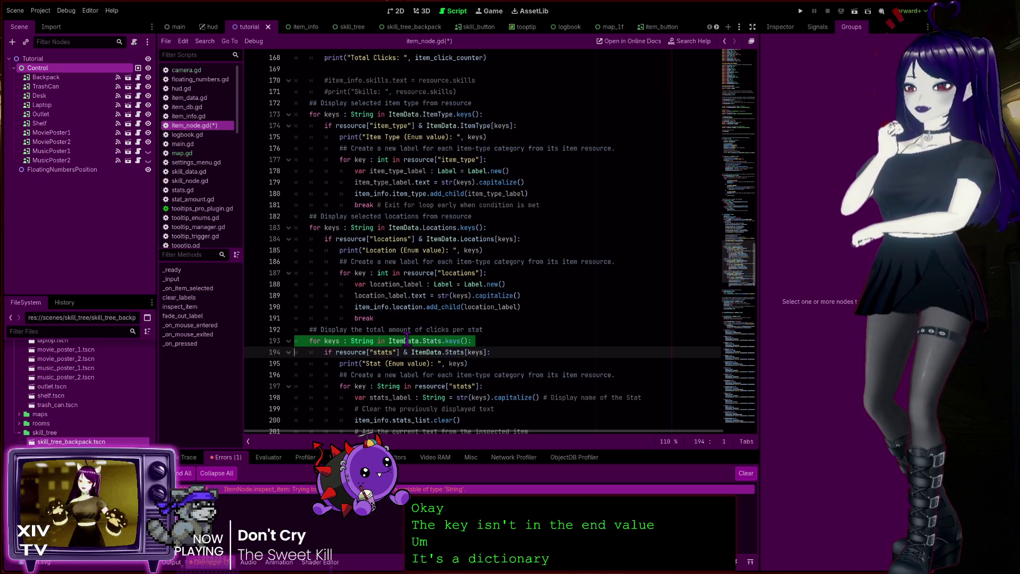
left_click(198, 99)
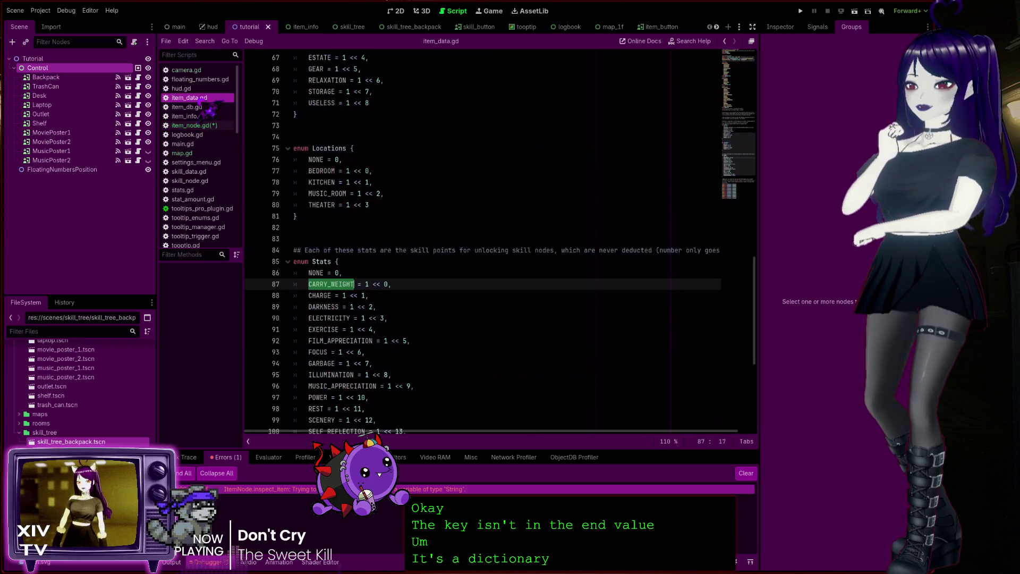
Step: Examine the Stats enum and its NONE entry in item_data.gd
left_click(324, 261)
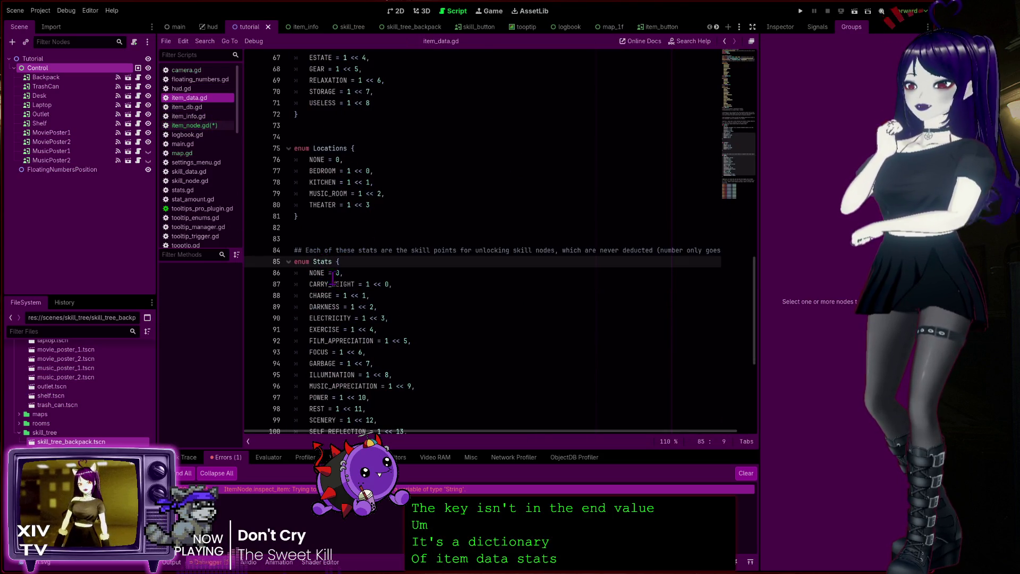
double_click(320, 261)
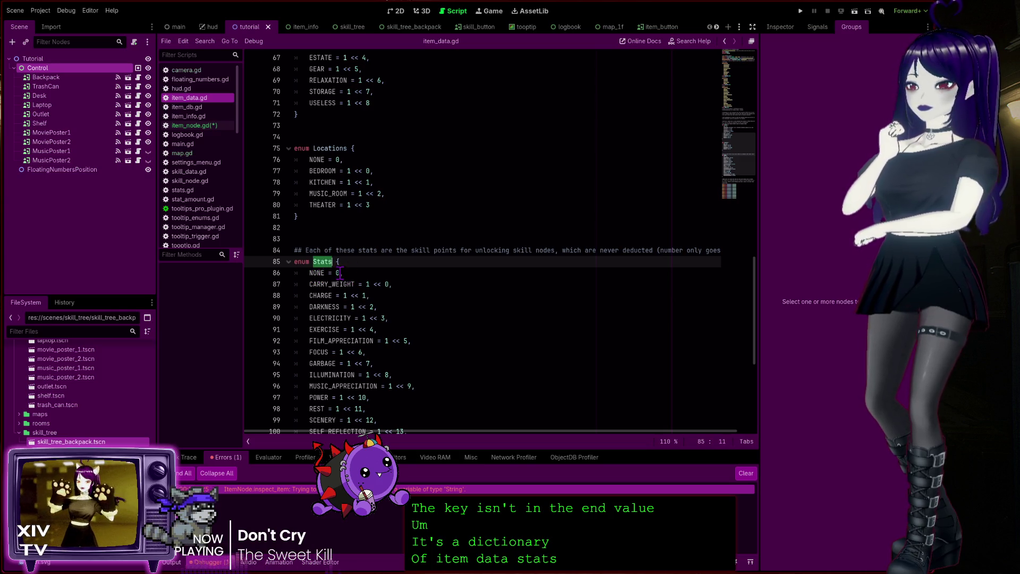
left_click(341, 273)
type(",")
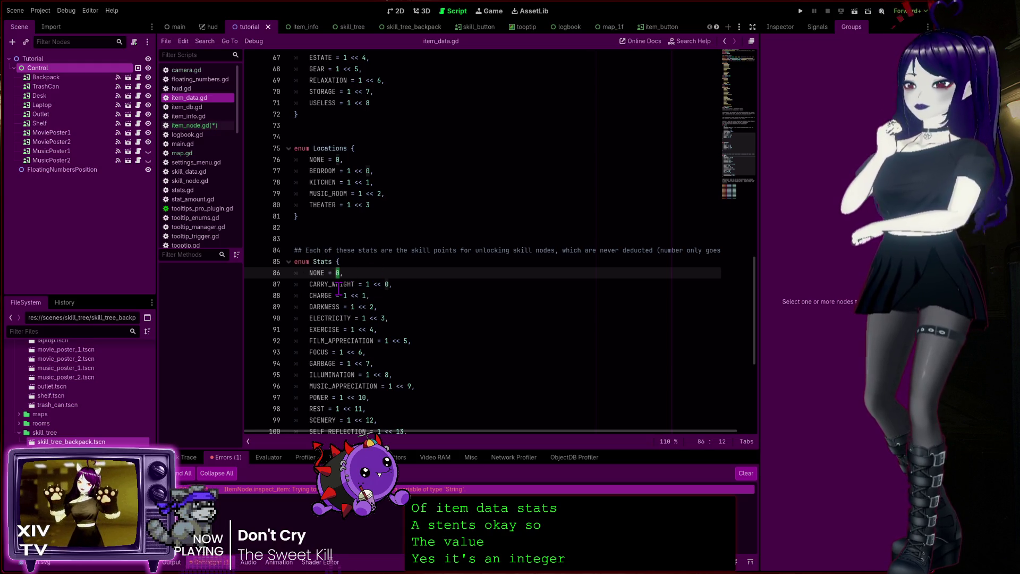
key("Left")
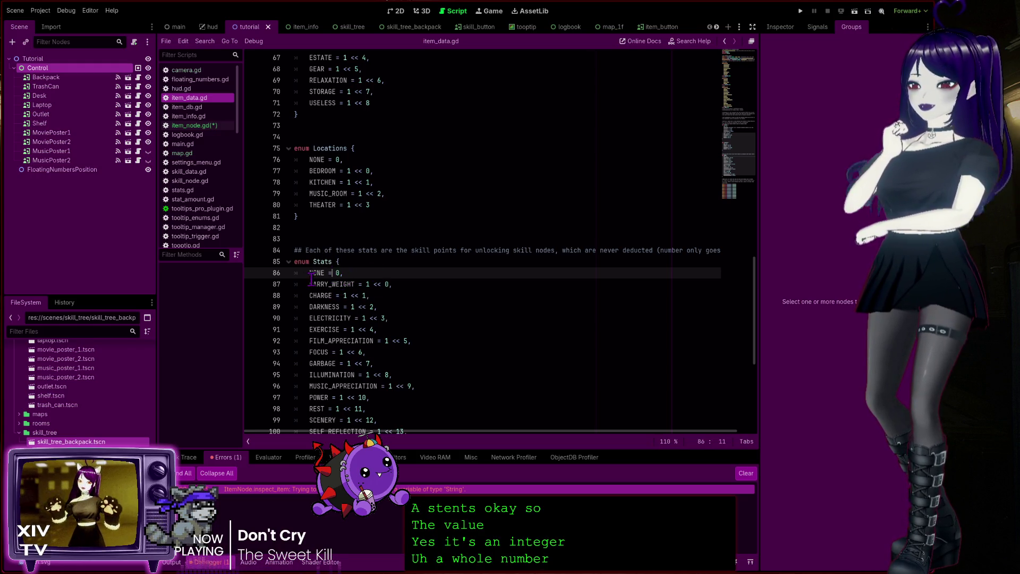
double_click(318, 273)
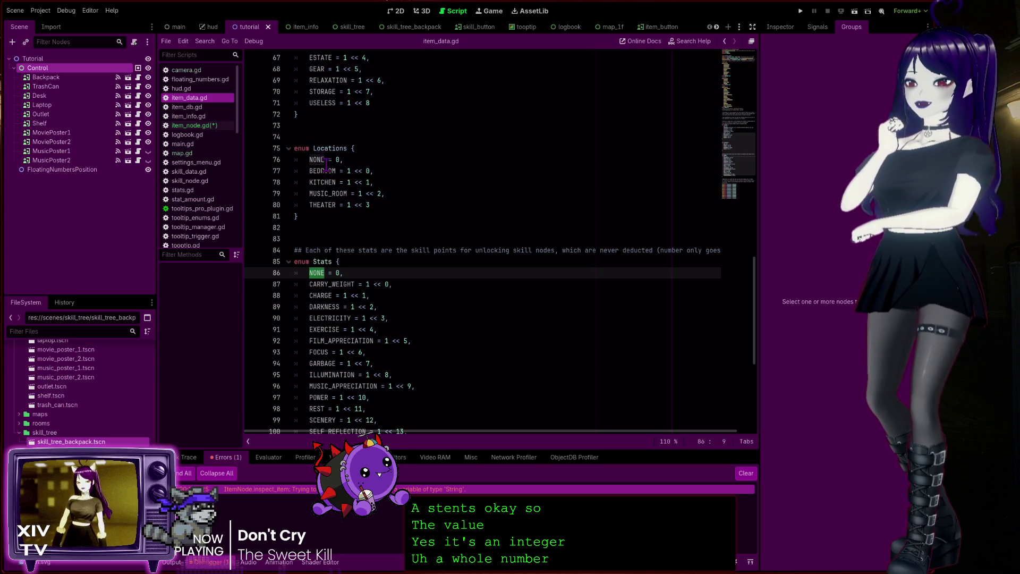
scroll(334, 165, "up", 5)
scroll(335, 160, "up", 8)
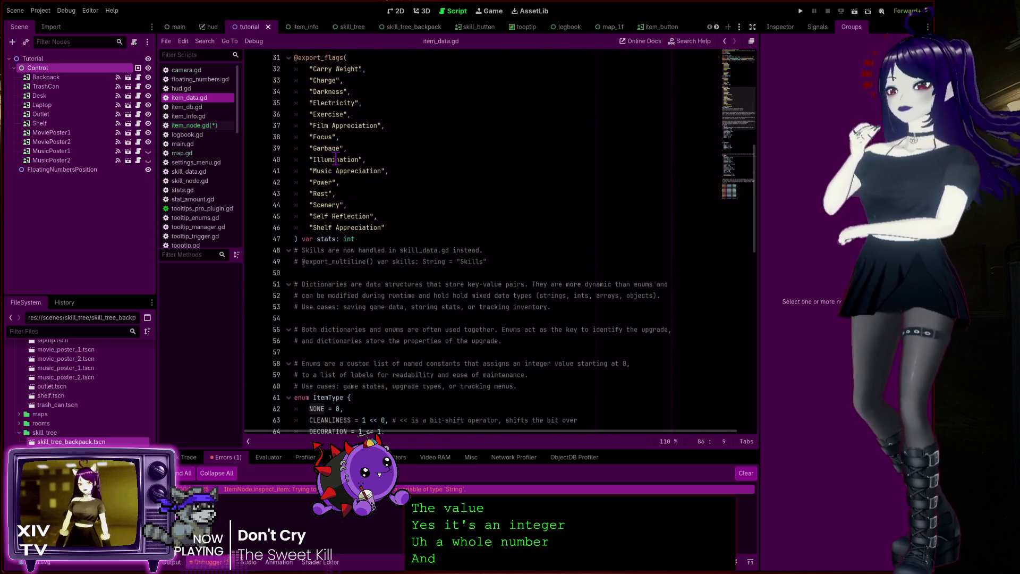
scroll(336, 155, "up", 7)
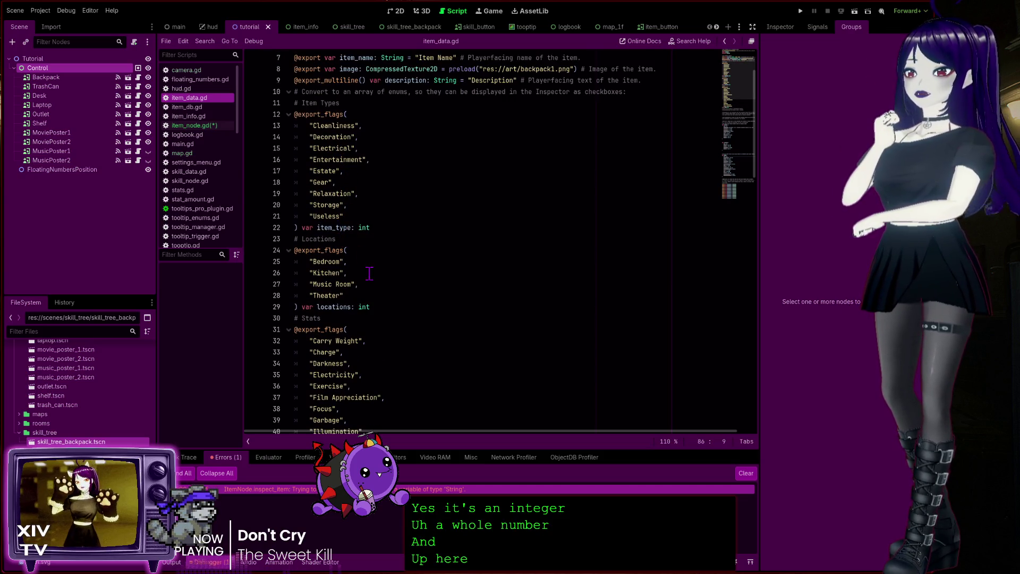
scroll(366, 170, "down", 4)
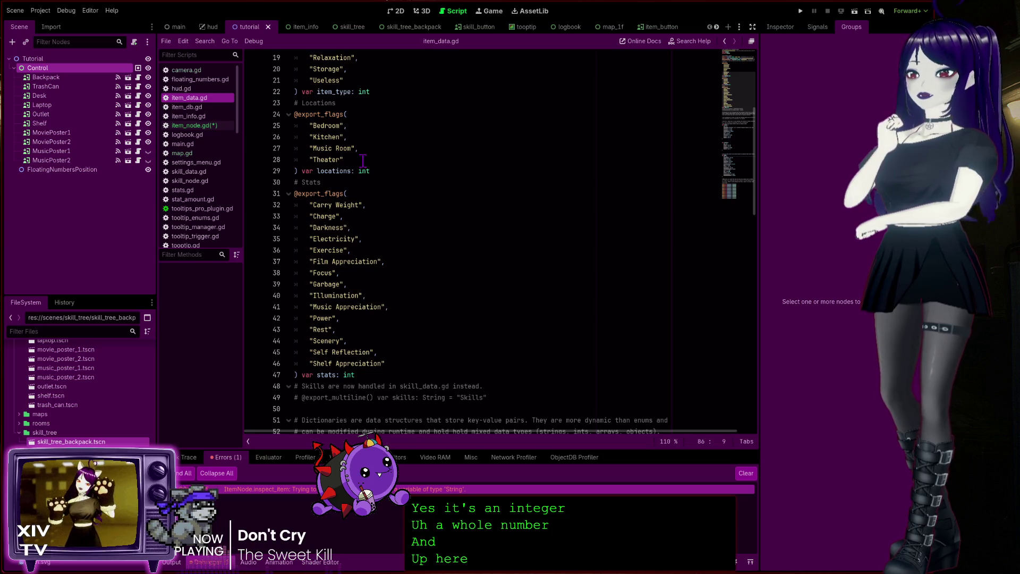
scroll(367, 175, "up", 4)
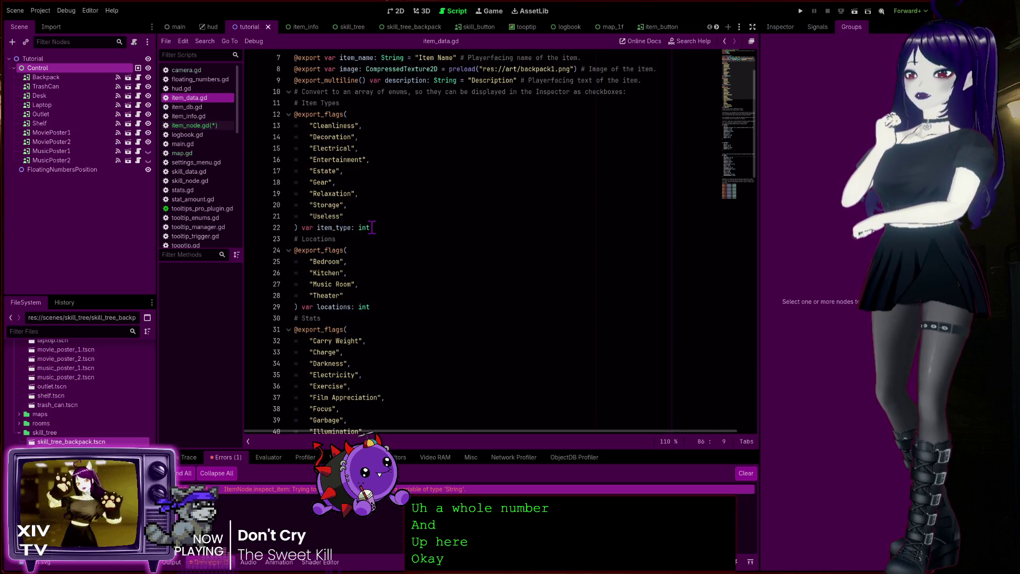
scroll(372, 226, "up", 2)
double_click(333, 194)
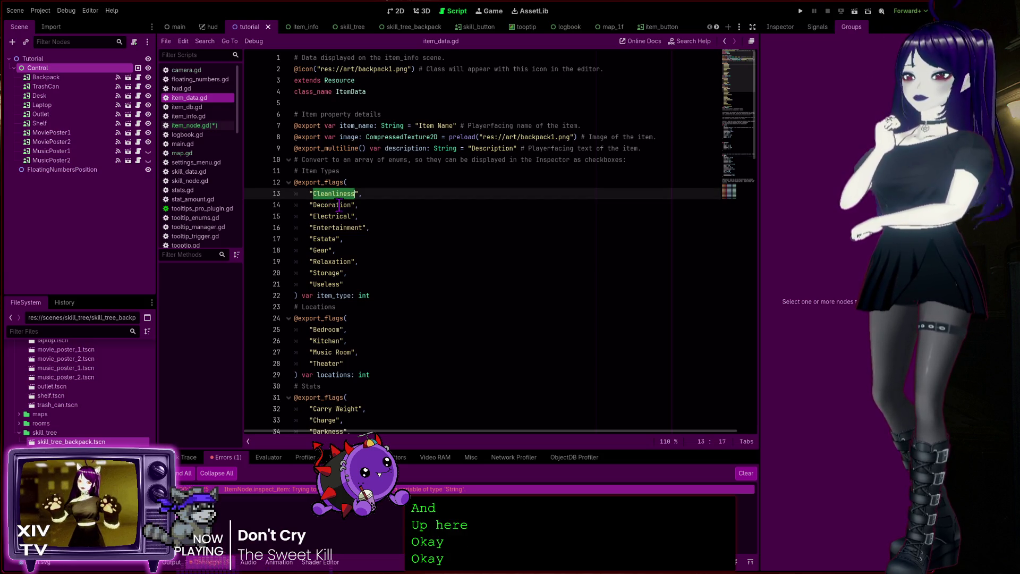
scroll(341, 206, "down", 2)
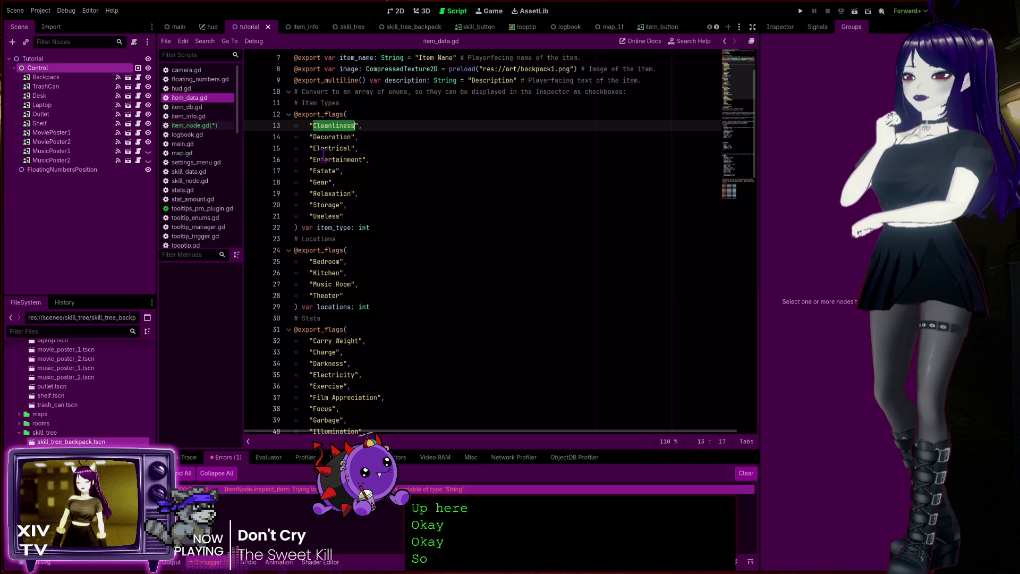
double_click(338, 148)
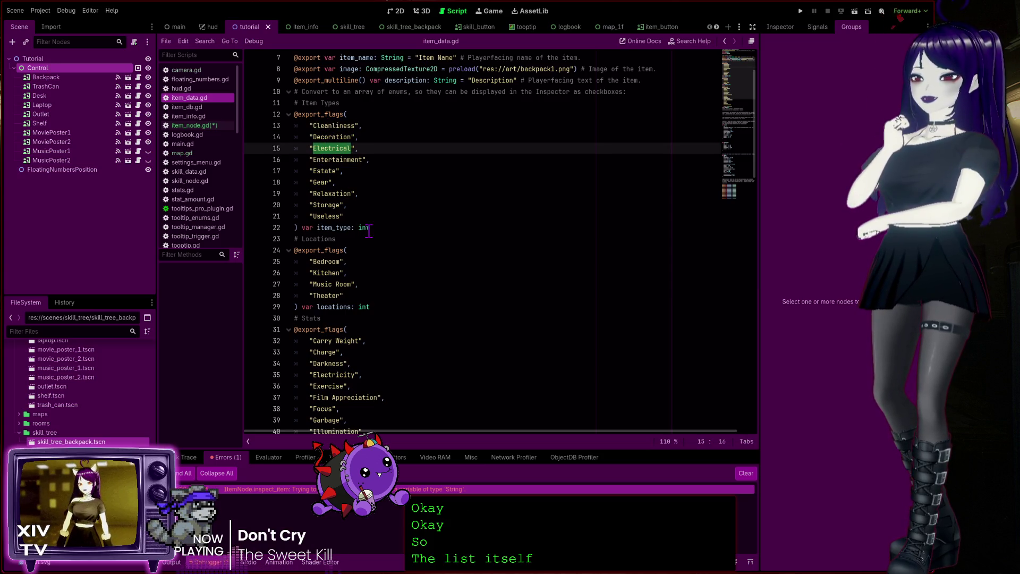
double_click(325, 227)
left_click(363, 229)
left_click(370, 228)
scroll(370, 255, "down", 15)
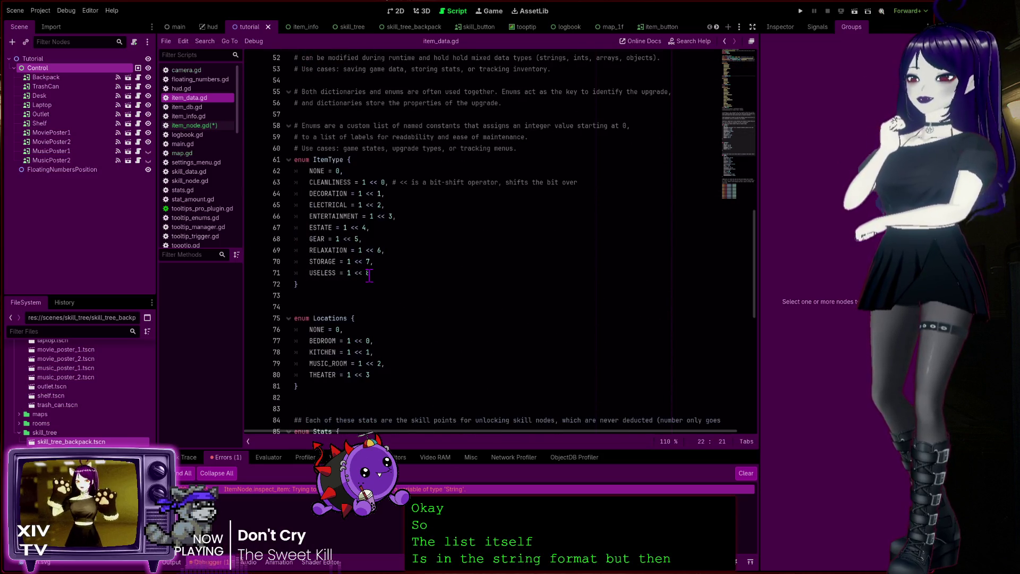
scroll(369, 275, "down", 3)
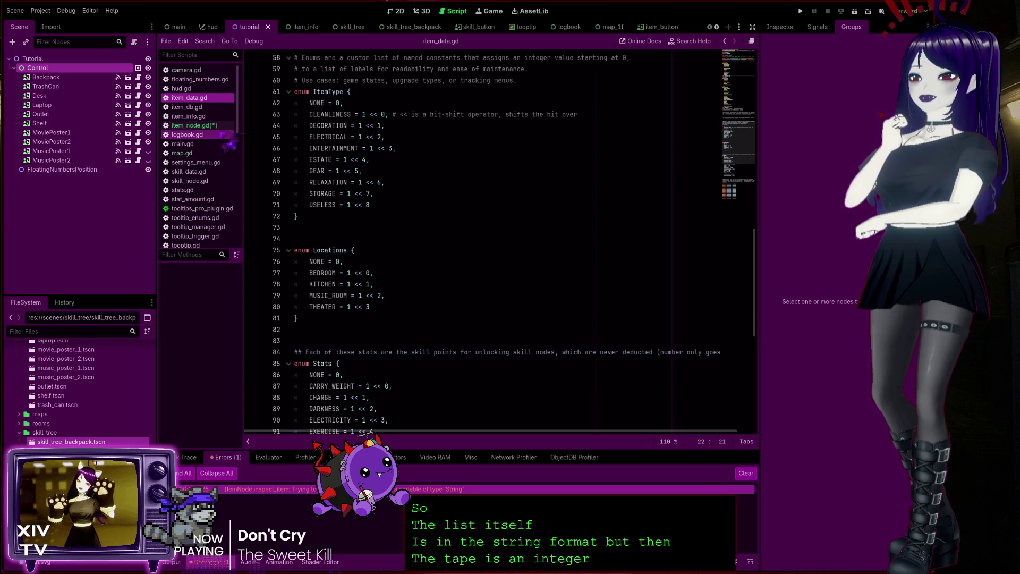
left_click(212, 126)
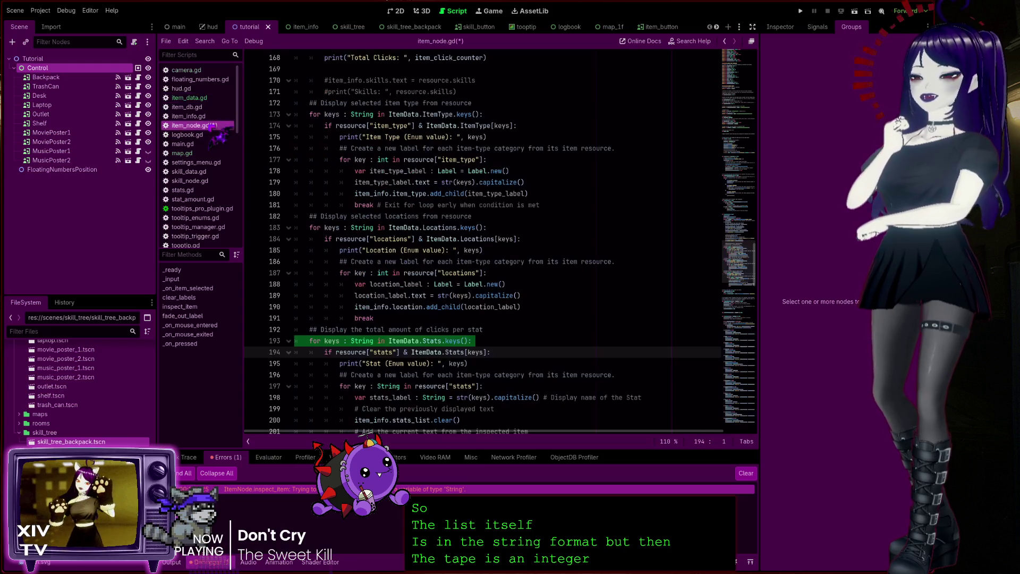
Step: Run the project from item_node.gd and click the trash can several times for points
left_click(398, 341)
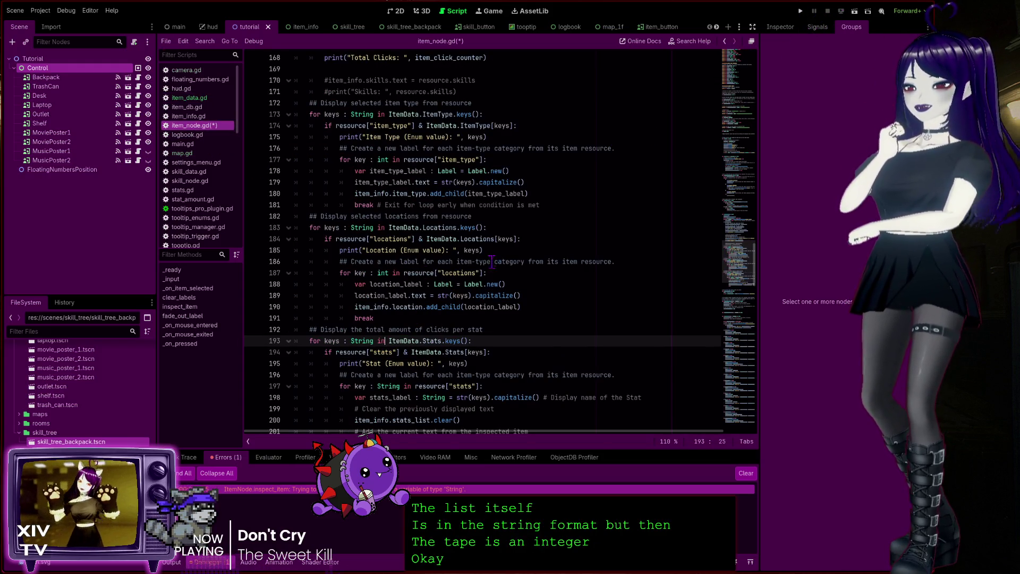
key("F5")
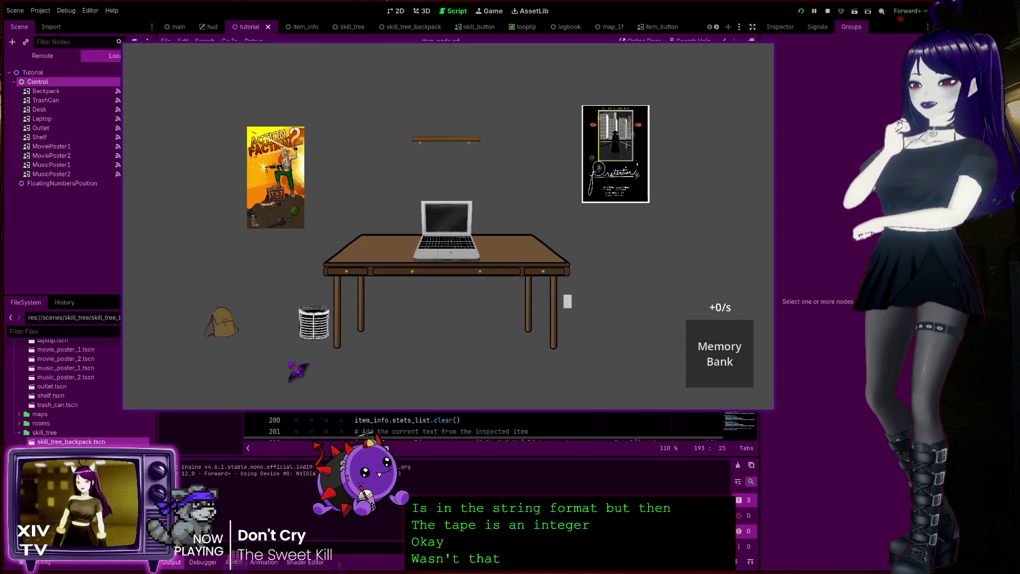
triple_click(314, 324)
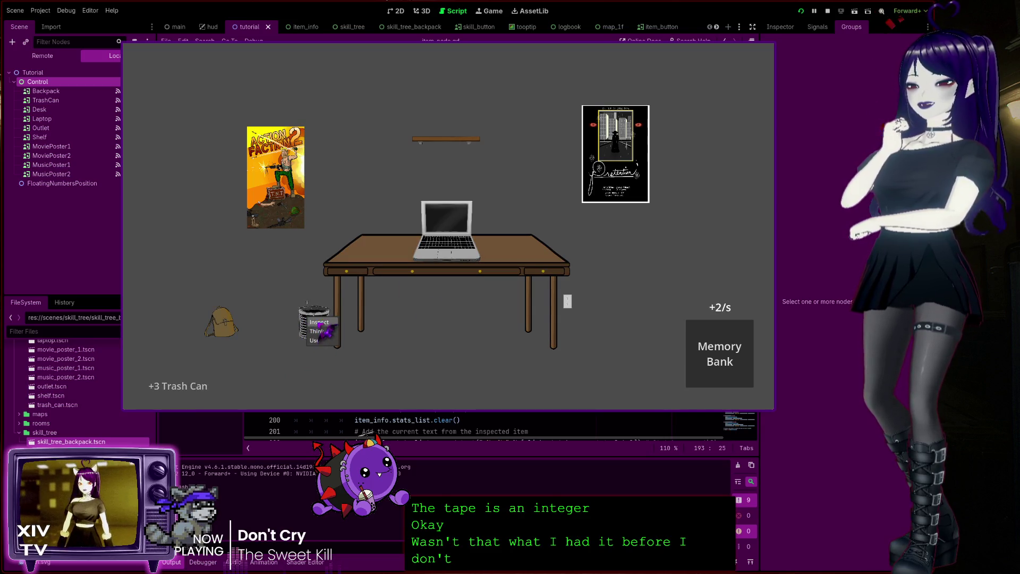
Step: Inspect the trash can to trigger the line 197 type error, edit that line, and stop
left_click(314, 324)
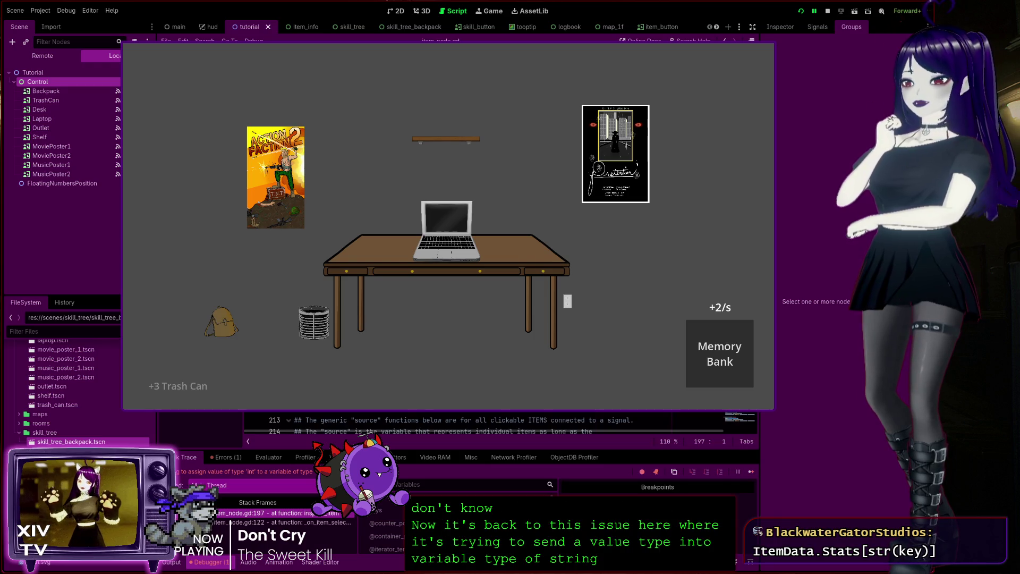
key("BackSpace")
key("BackSpace")
key("BackSpace")
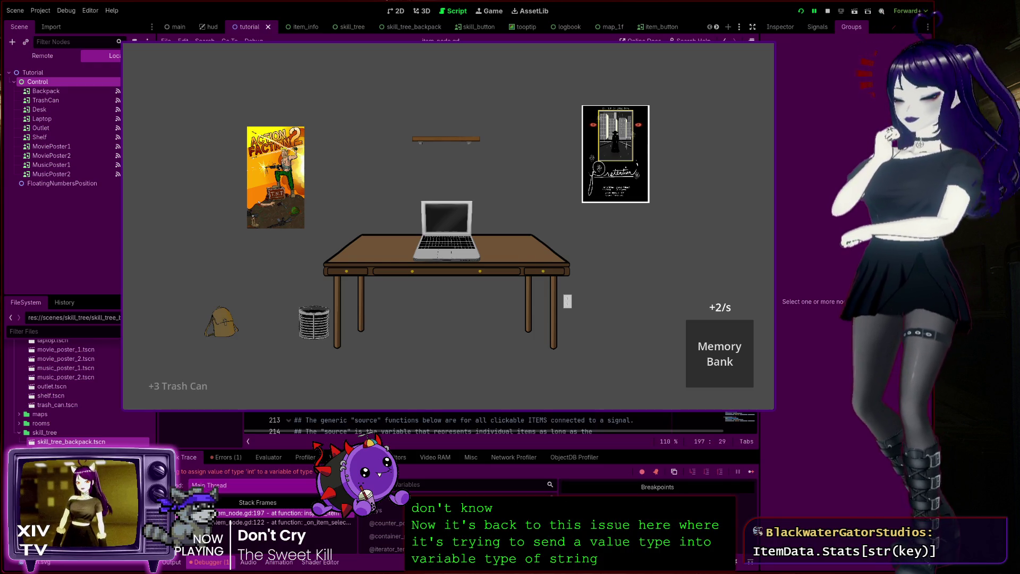
left_click(827, 11)
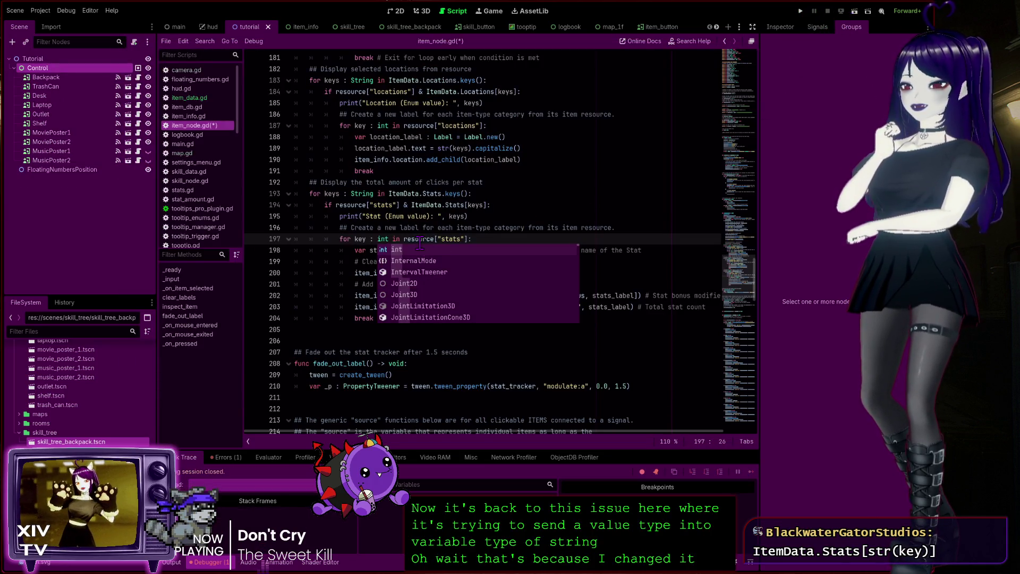
Step: Run the game again, earn points on the trash can, and check its skill tree panel
left_click(800, 11)
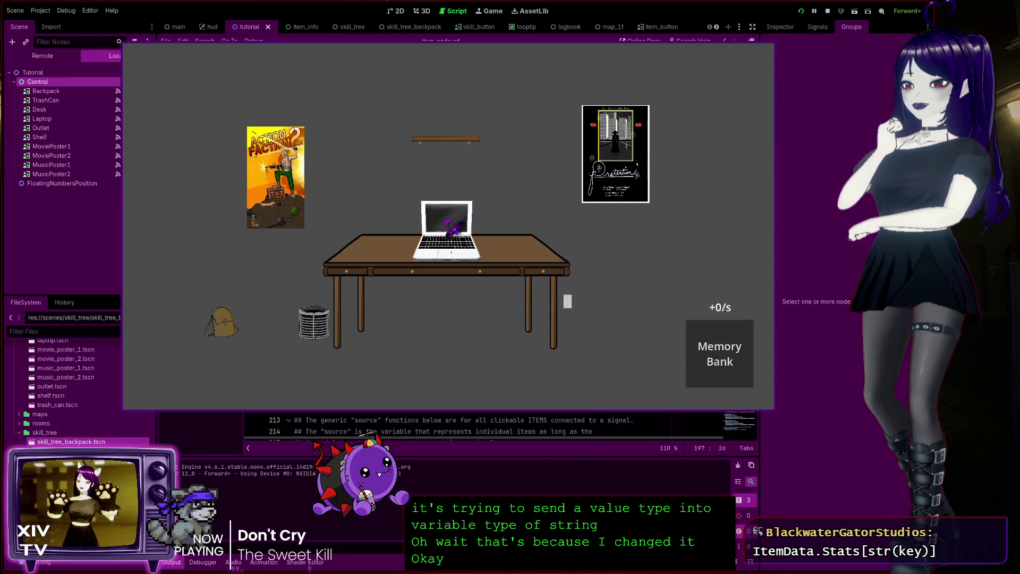
left_click(321, 320)
left_click(320, 320)
left_click(318, 317)
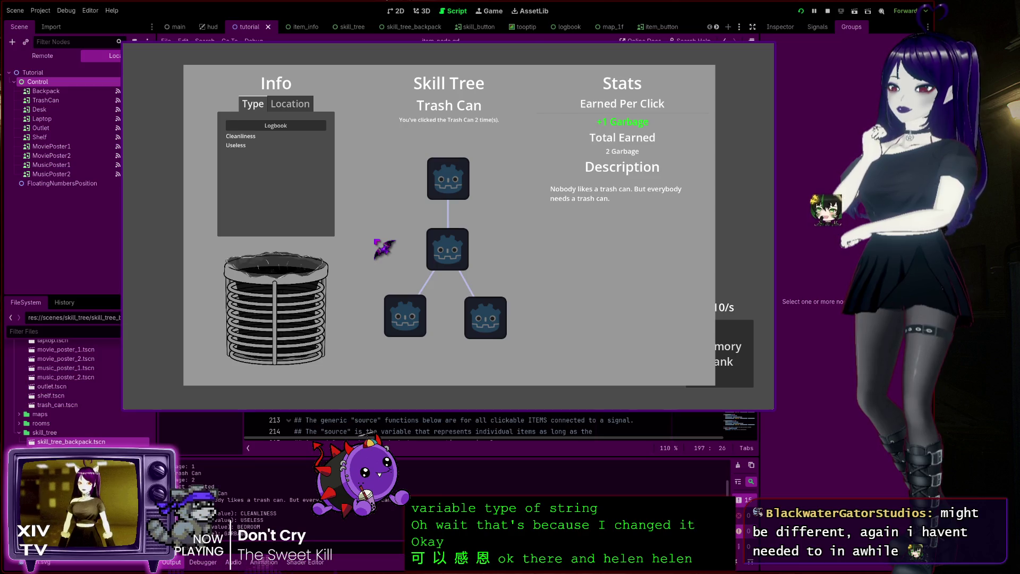
key("Escape")
key("Escape")
Step: Inspect the backpack's skill tree panel, then resume play and click the movie poster
left_click(219, 322)
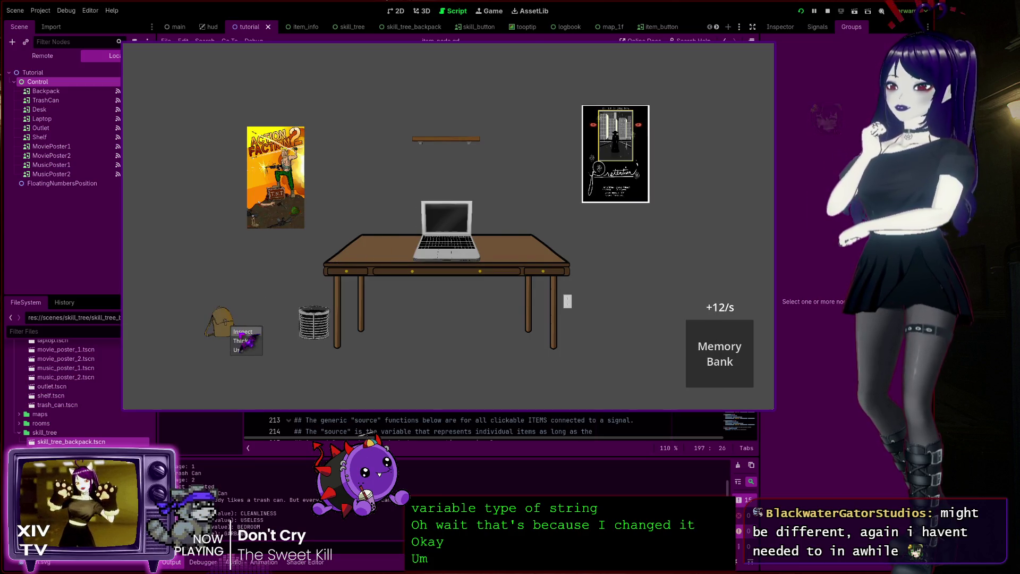
left_click(243, 332)
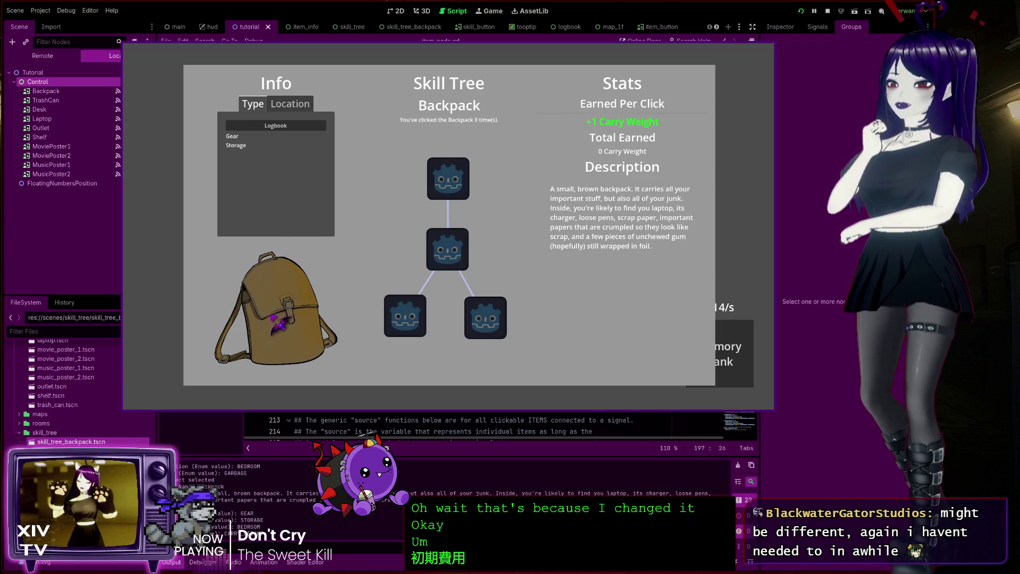
key("Escape")
key("Escape")
left_click(222, 326)
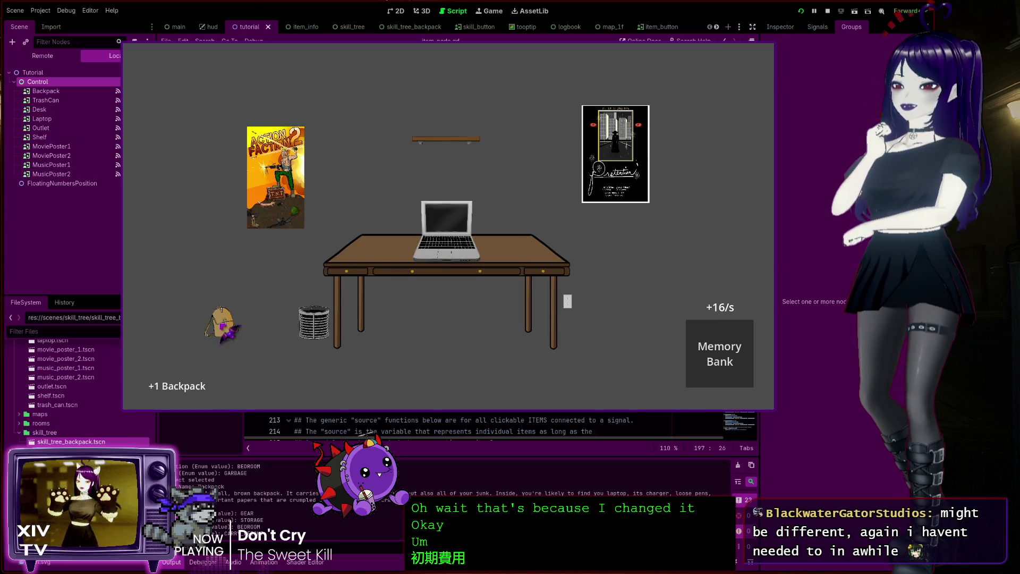
left_click(303, 180)
Step: Open the Backpack and Desk info panels via Inspect, then stop the game with F8
right_click(223, 323)
left_click(243, 334)
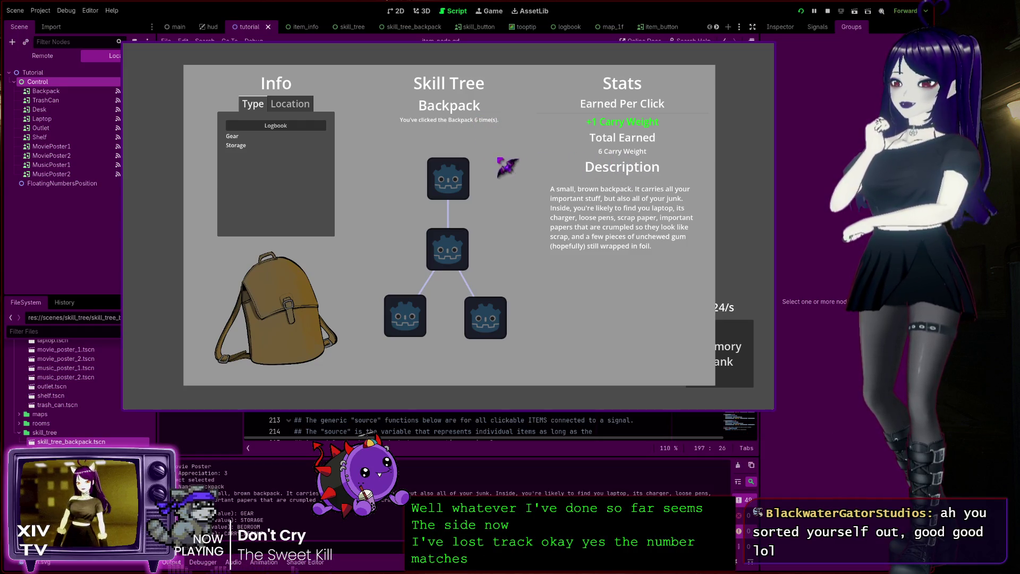
key("Escape")
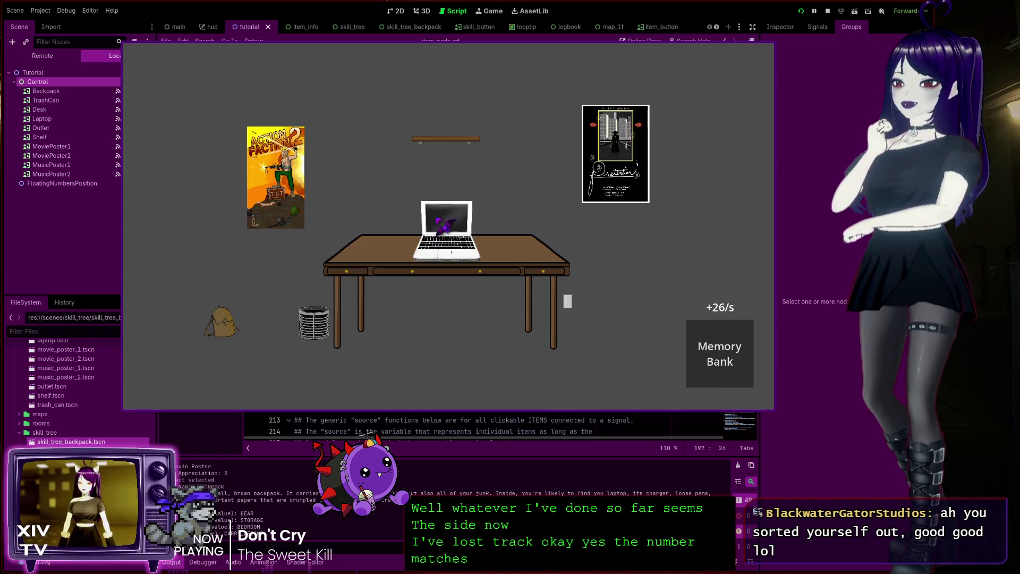
left_click(368, 249)
left_click(390, 253)
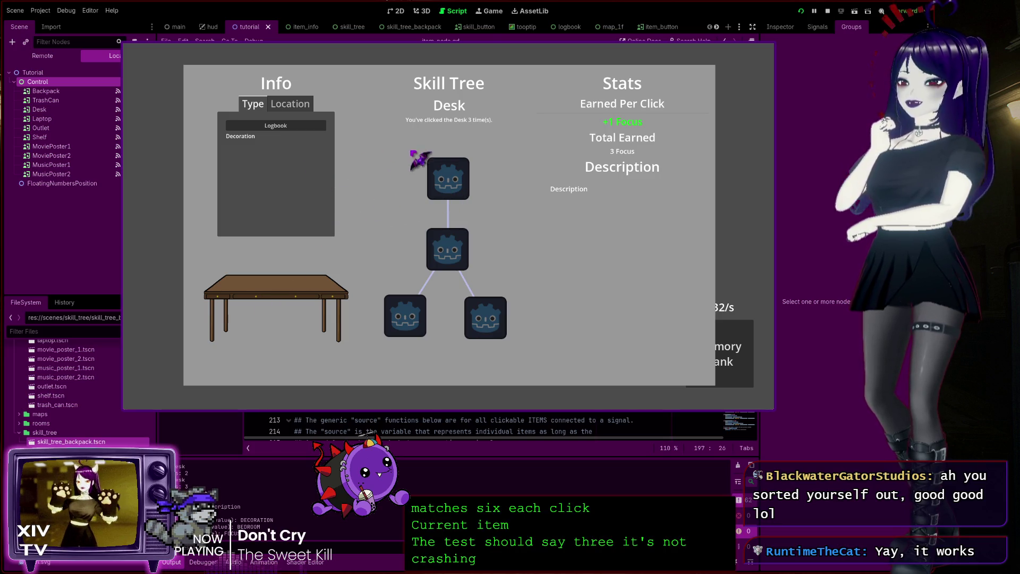
key("Escape")
key("Escape")
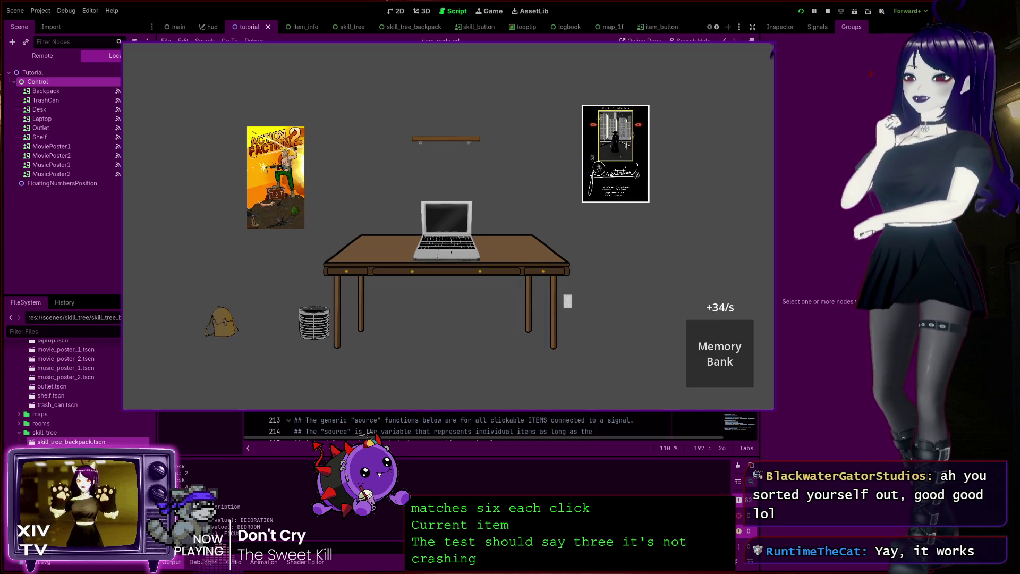
key("F8")
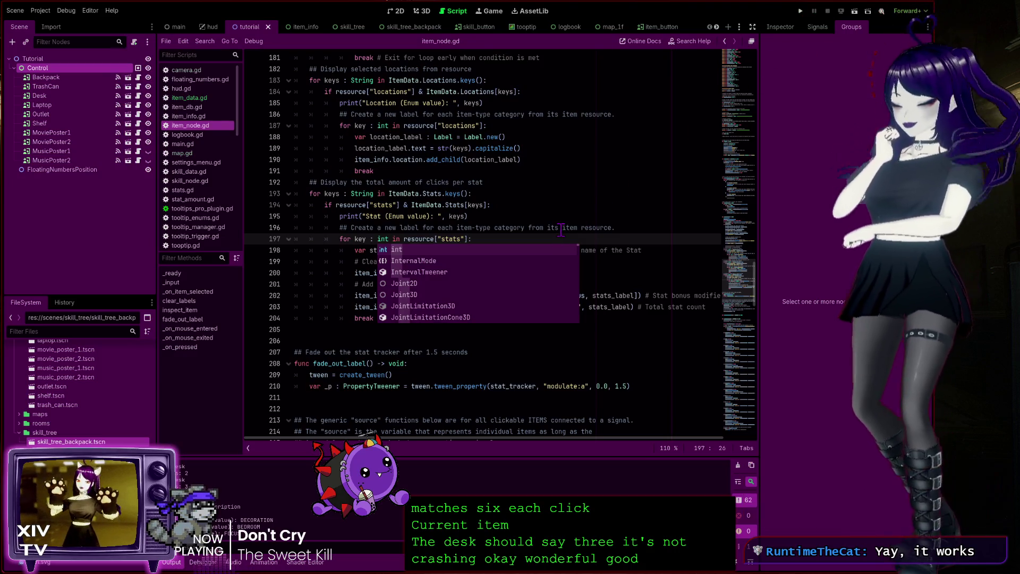
Step: Dismiss autocomplete, run the project with F5, and click the posters, desk and laptop for points
left_click(356, 420)
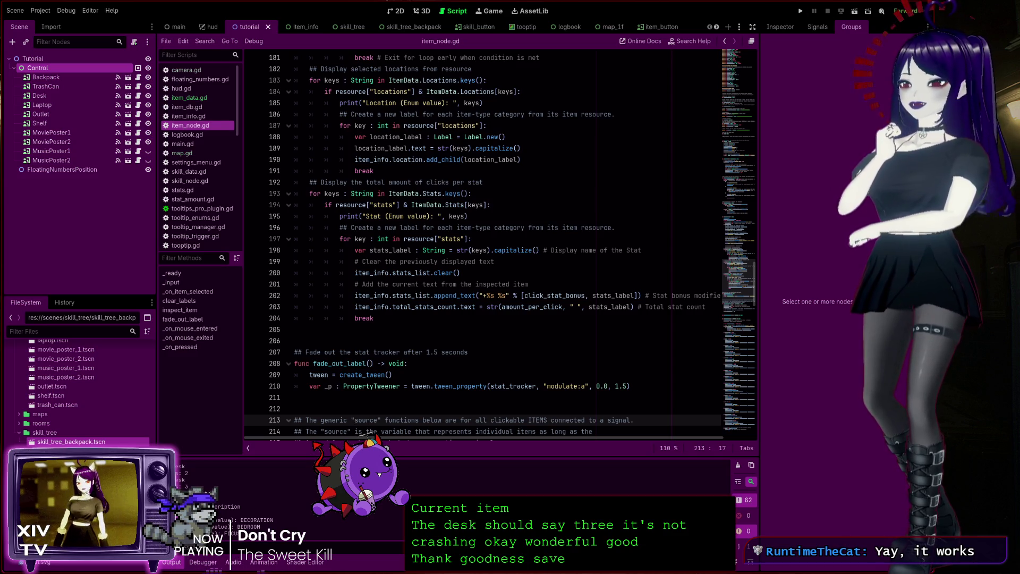
key("F5")
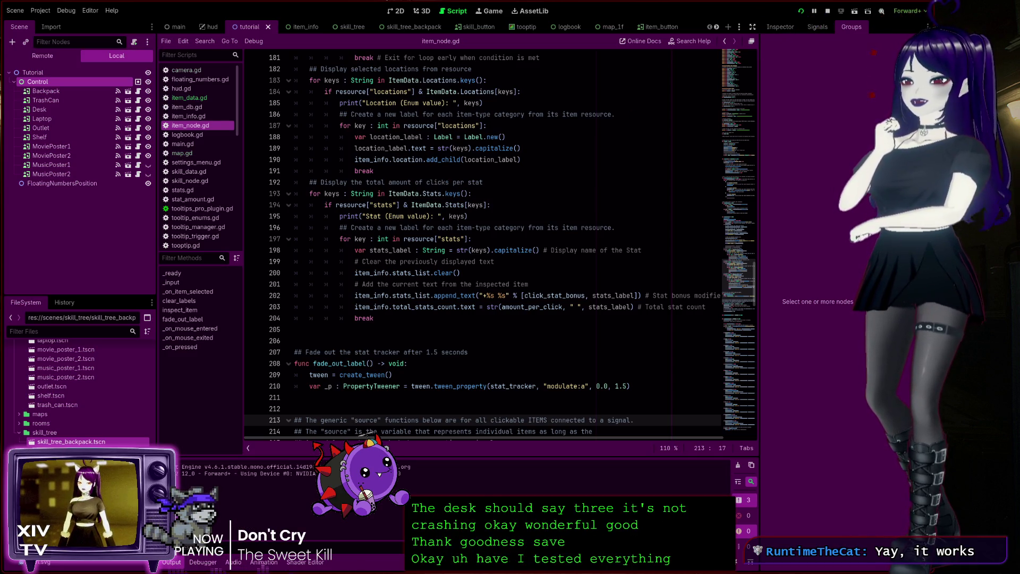
left_click(309, 210)
left_click(279, 188)
left_click(406, 278)
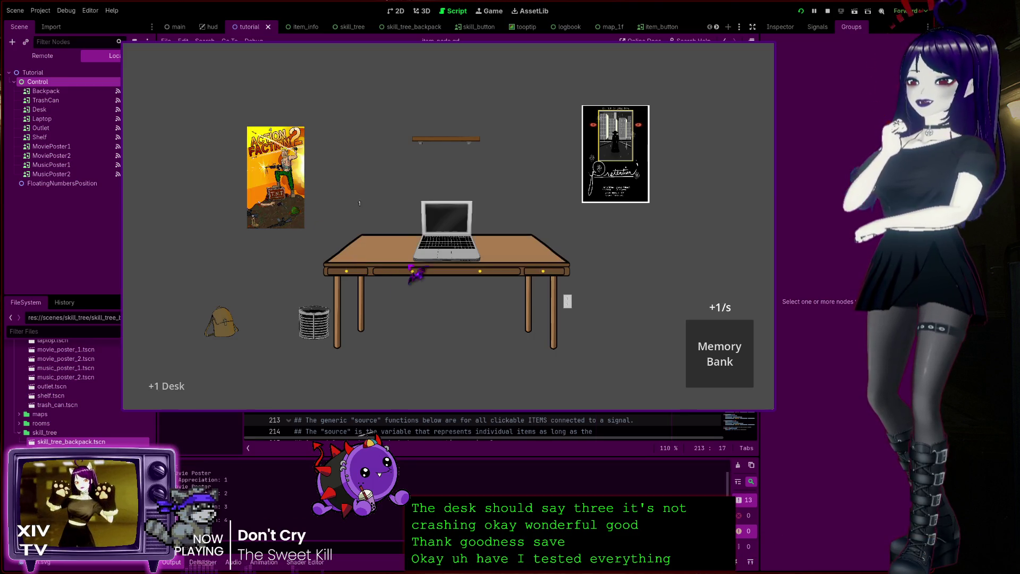
left_click(446, 234)
left_click(615, 176)
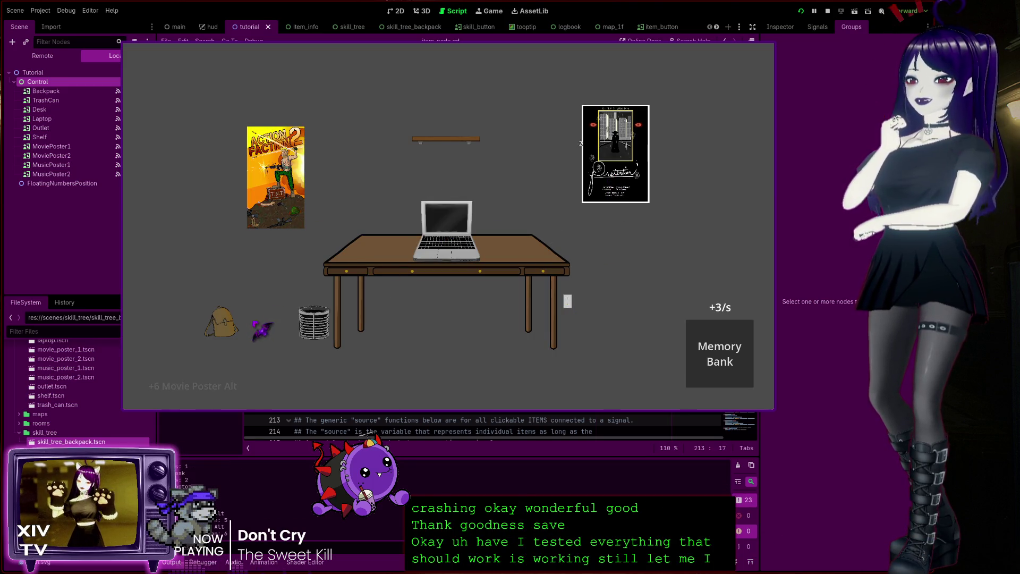
Step: Browse the Logbook's NPCs, Quests, Items and Stats sections, then resume play
key("l")
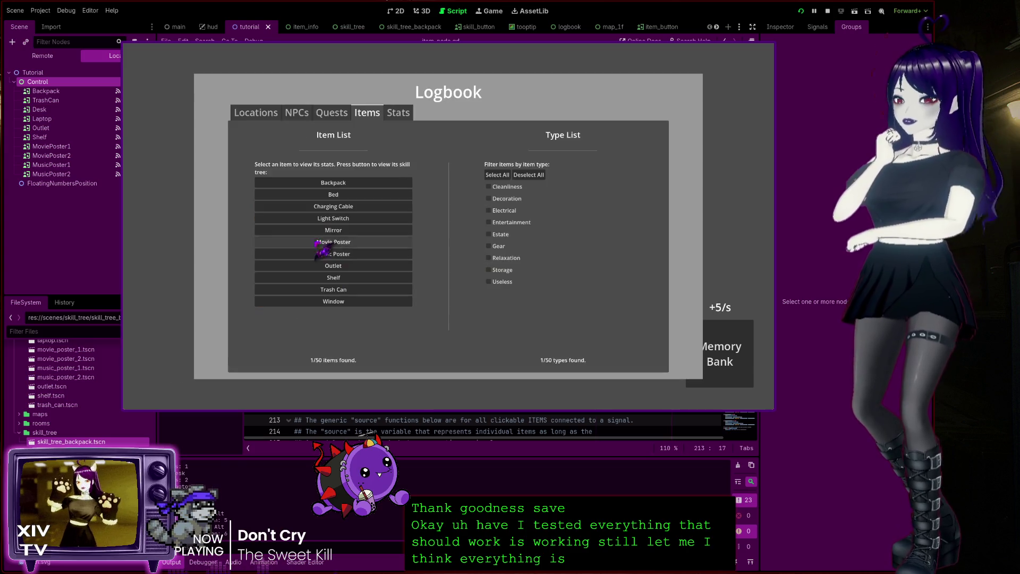
left_click(297, 112)
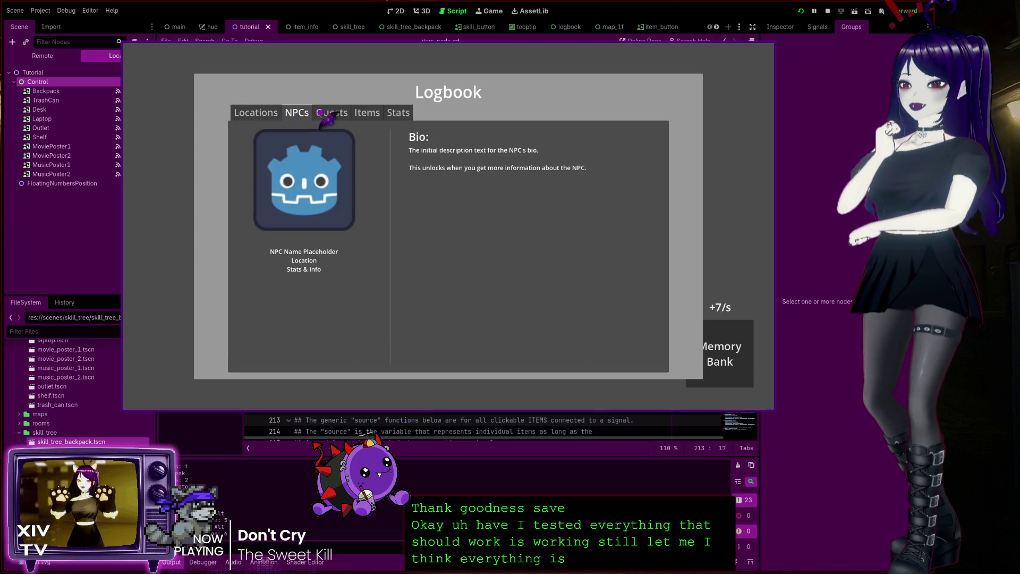
left_click(332, 113)
left_click(366, 113)
left_click(398, 113)
left_click(367, 112)
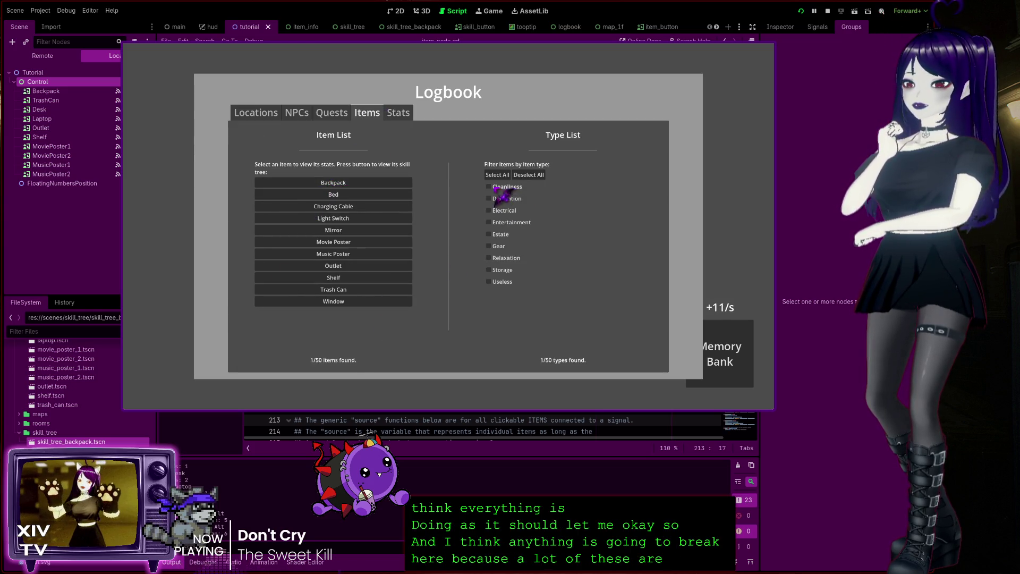
left_click(400, 113)
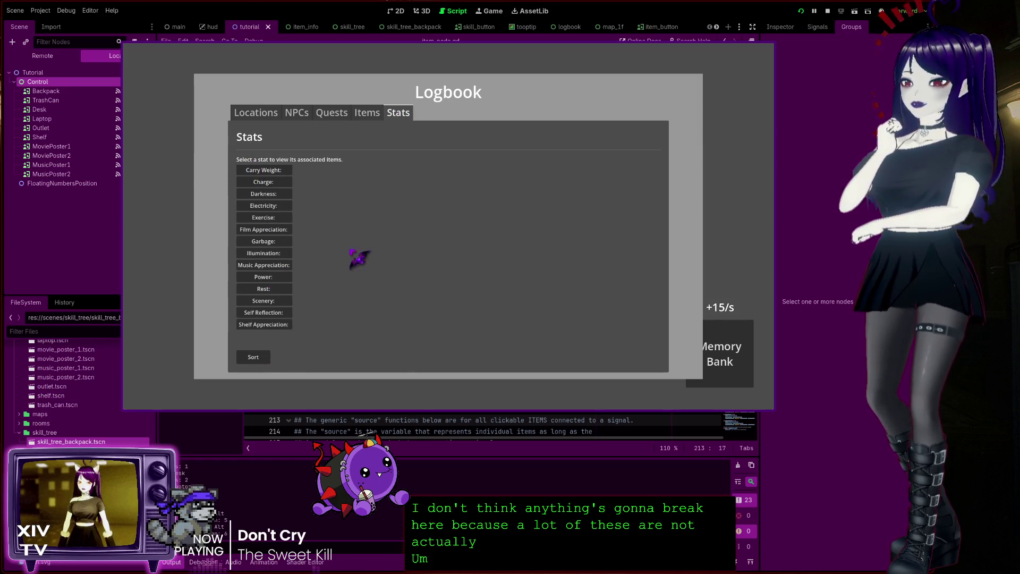
key("Escape")
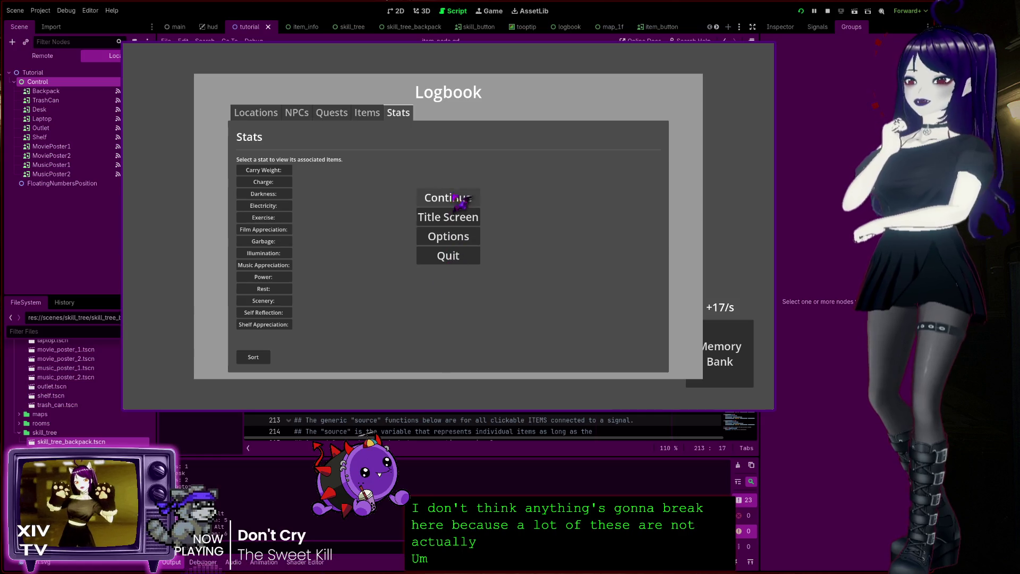
left_click(456, 196)
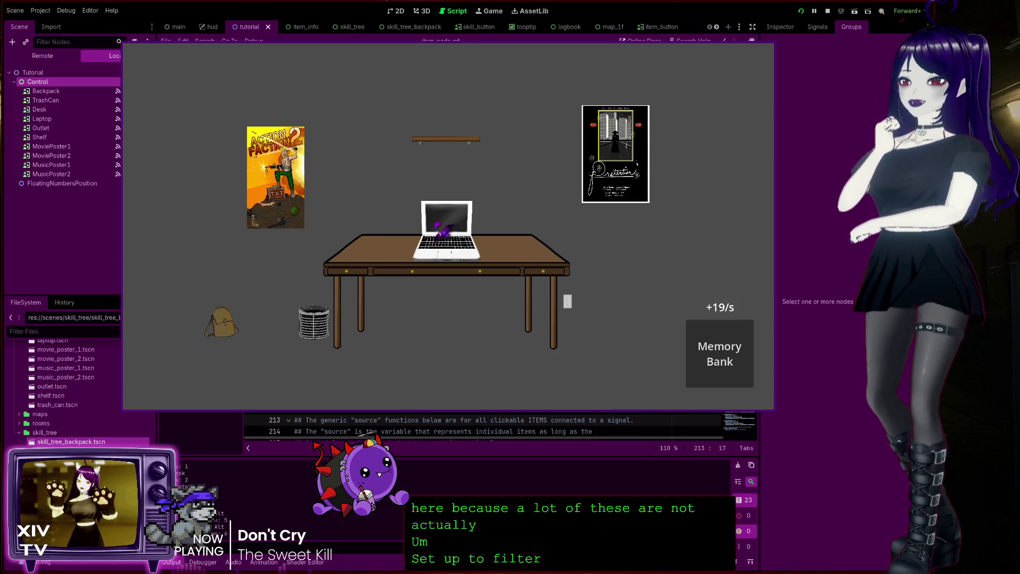
Step: Open the Laptop's info panel and check its Type and Location details
left_click(448, 223)
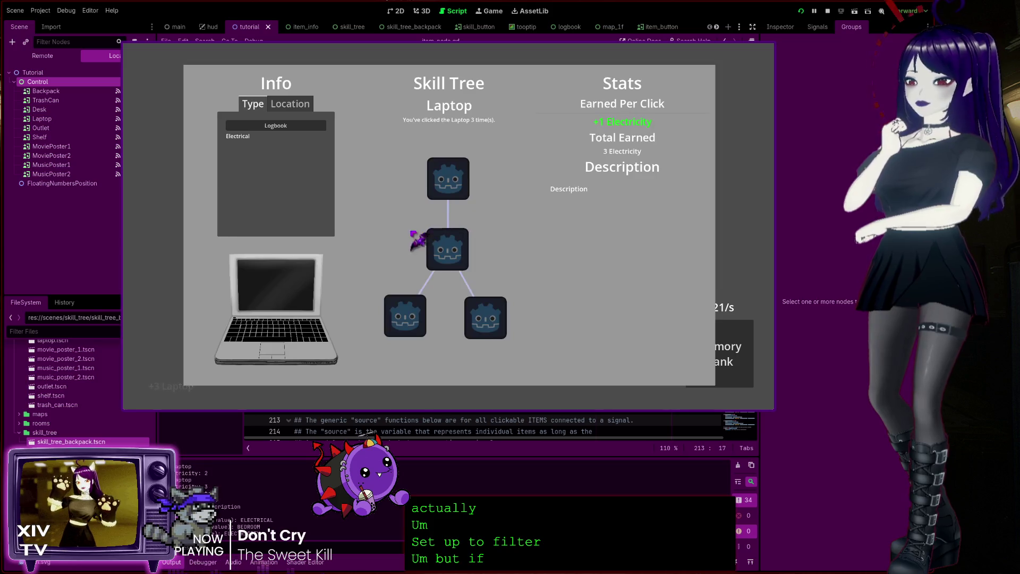
left_click(298, 104)
left_click(252, 104)
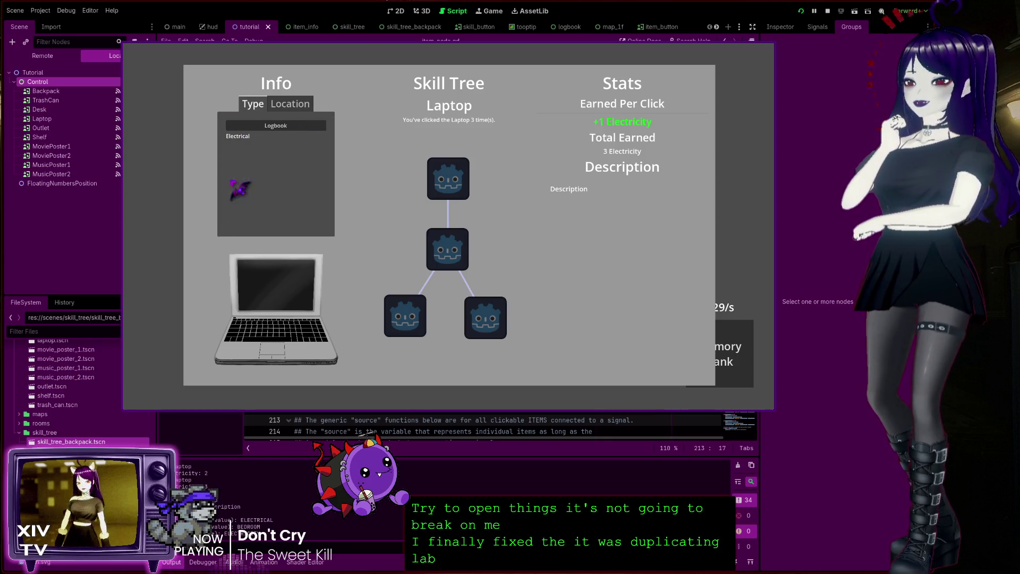
left_click(310, 106)
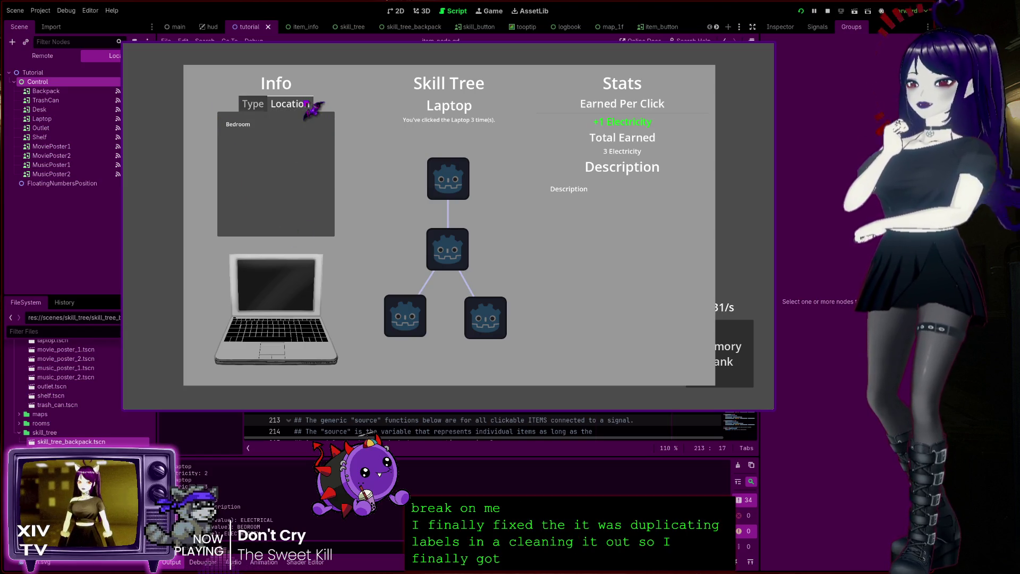
key("Escape")
key("Escape")
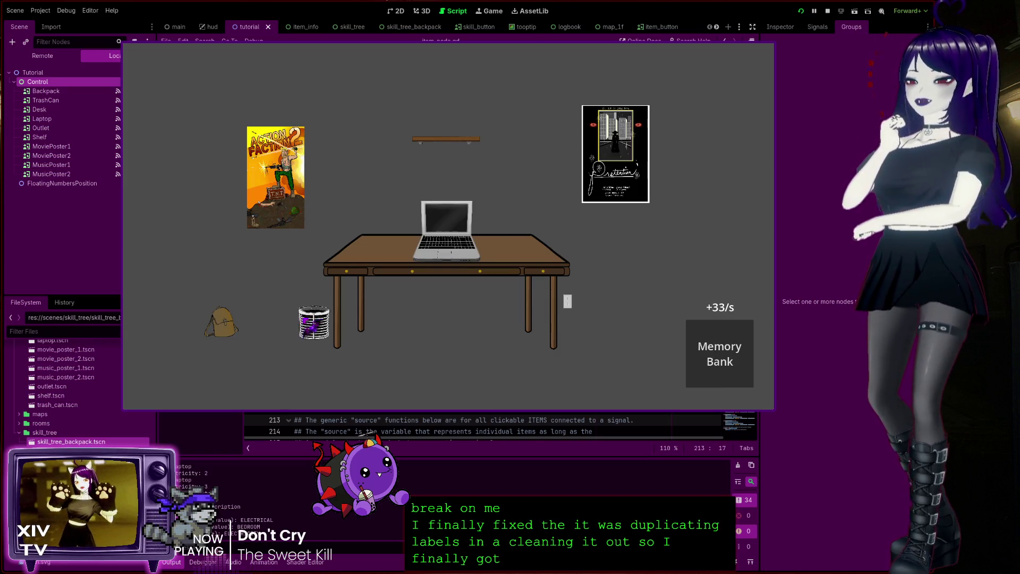
Step: Inspect the Trash Can panel, then resume play clicking the backpack and desk
left_click(311, 321)
left_click(326, 322)
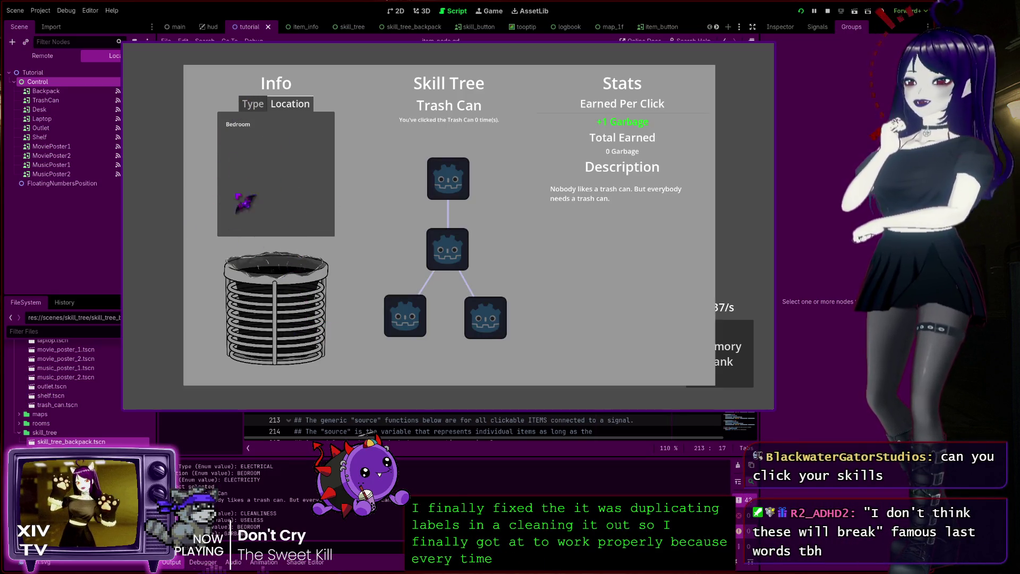
key("Escape")
key("Escape")
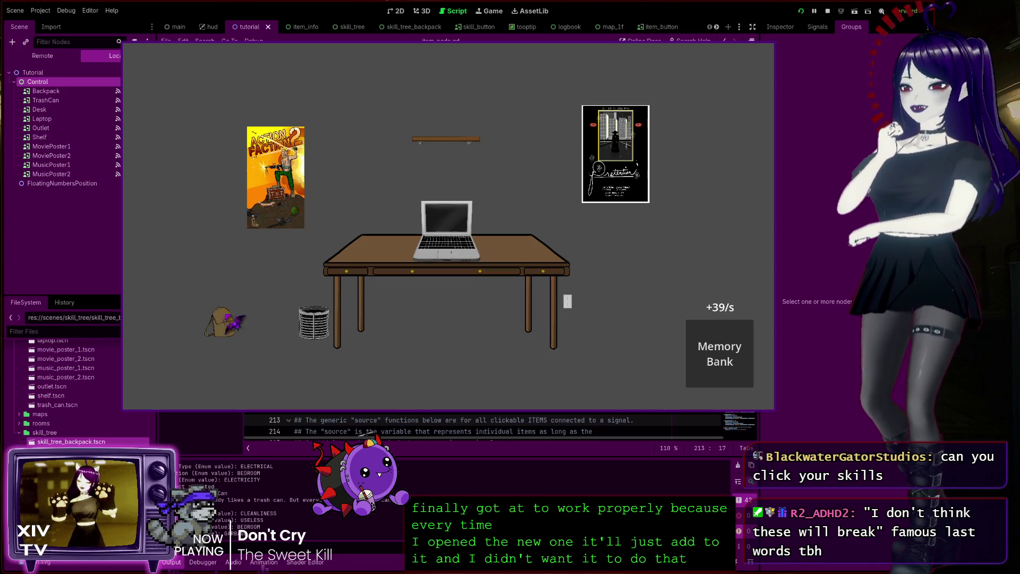
left_click(225, 321)
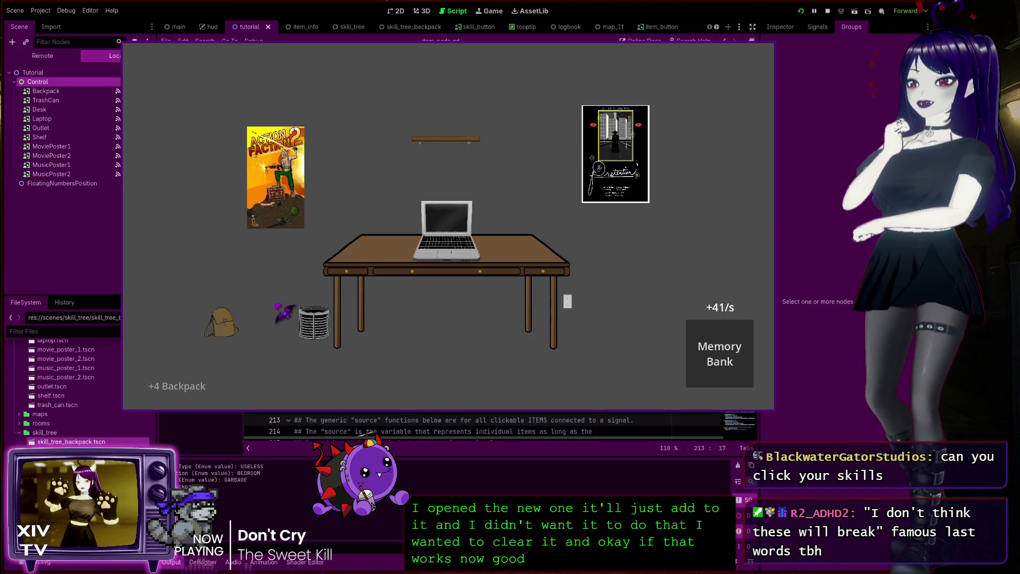
left_click(330, 324)
Step: Check the Logbook's Stats list, reopen the Trash Can panel, then quit the game from the pause menu
key("Escape")
key("Escape")
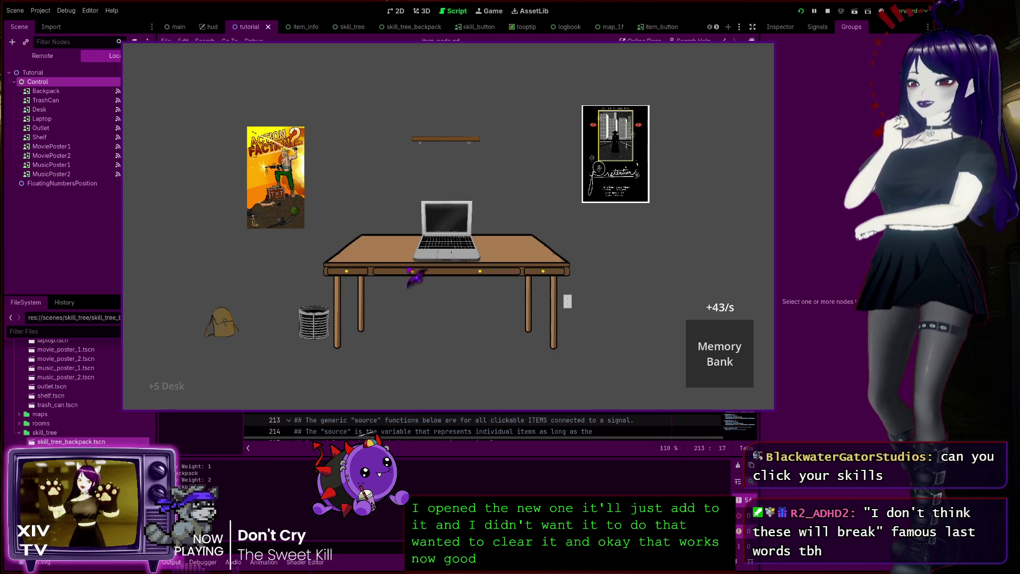
key("l")
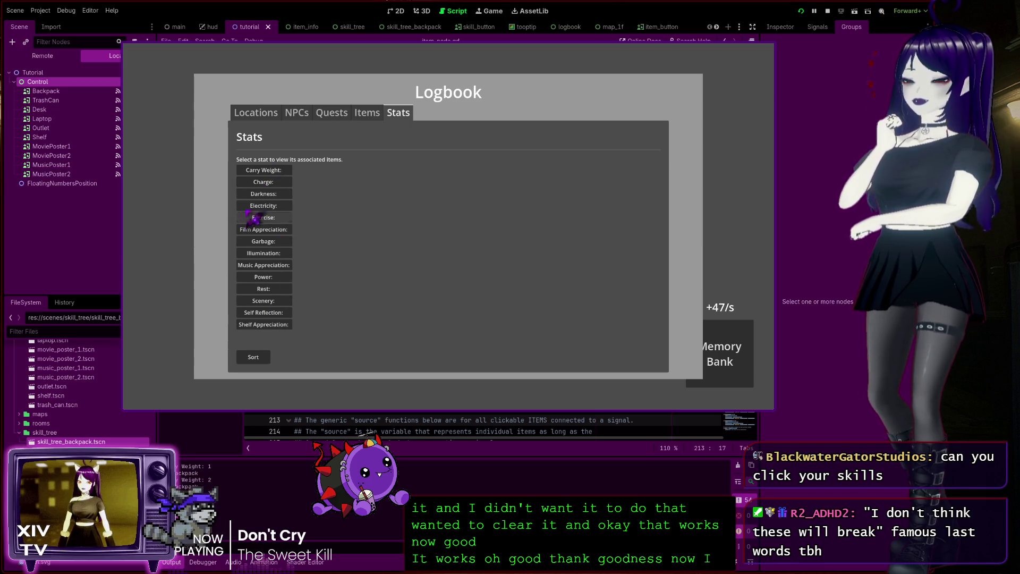
key("Escape")
key("Escape")
key("l")
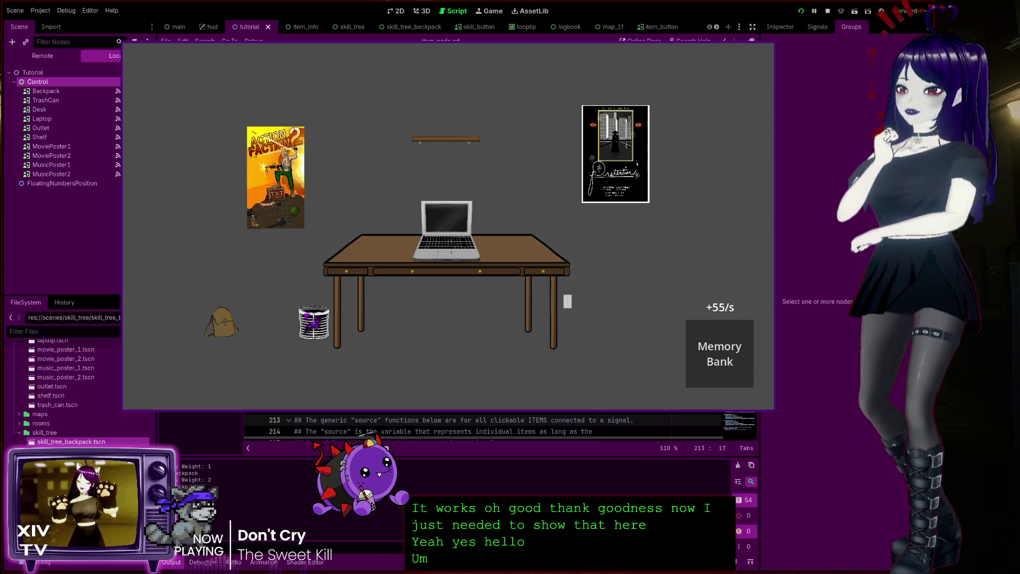
right_click(313, 321)
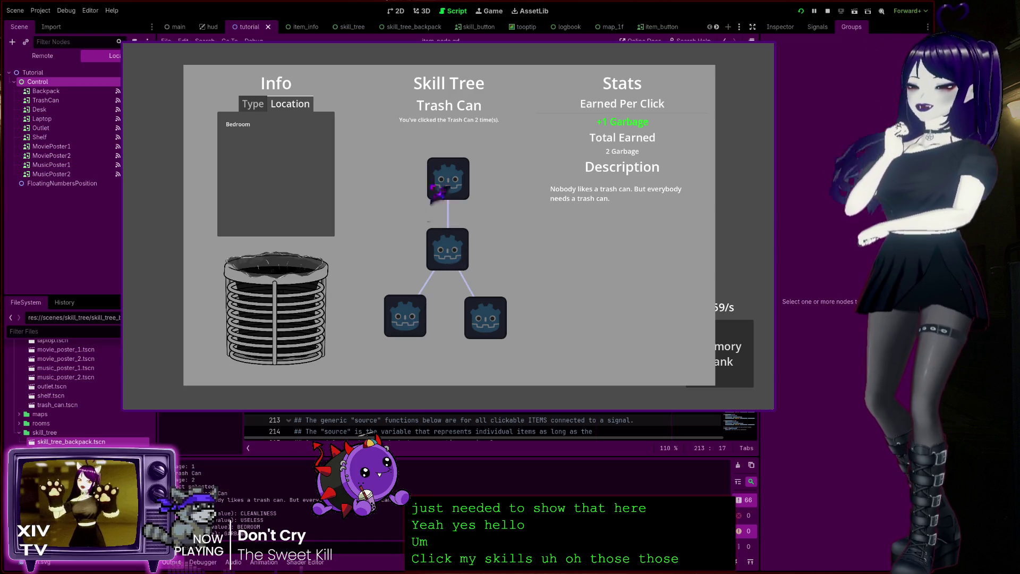
mouse_move(450, 178)
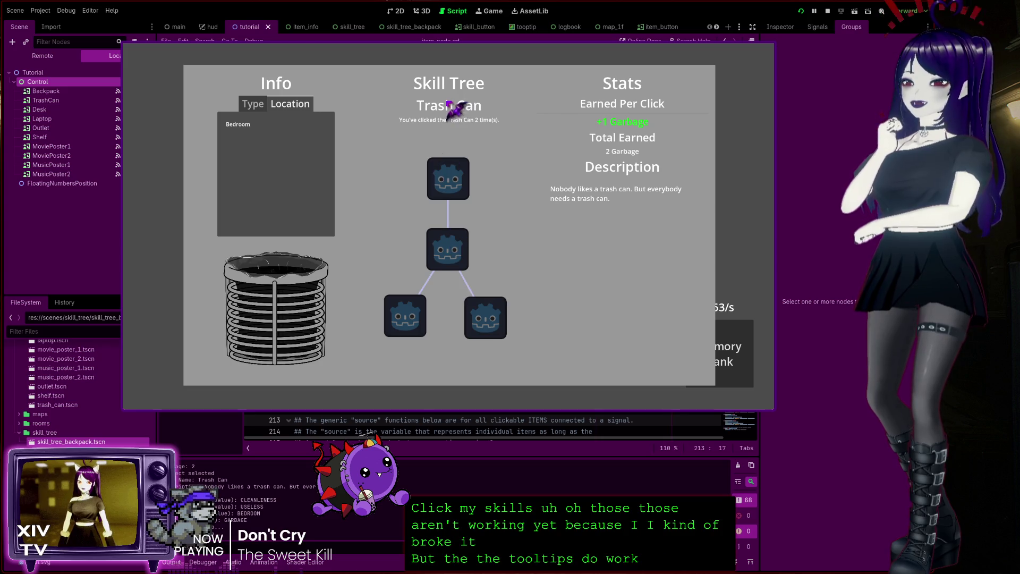
key("Escape")
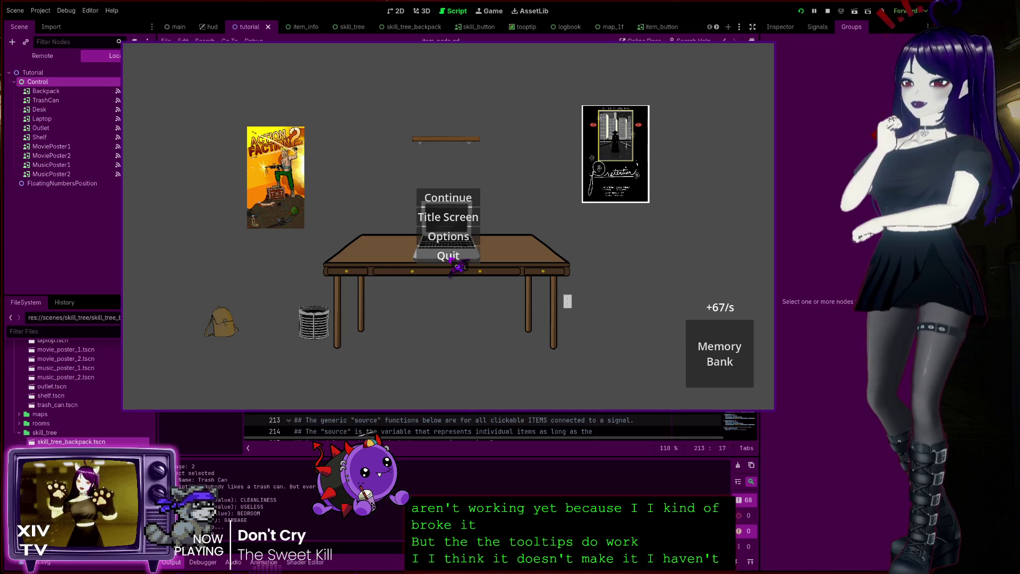
left_click(455, 262)
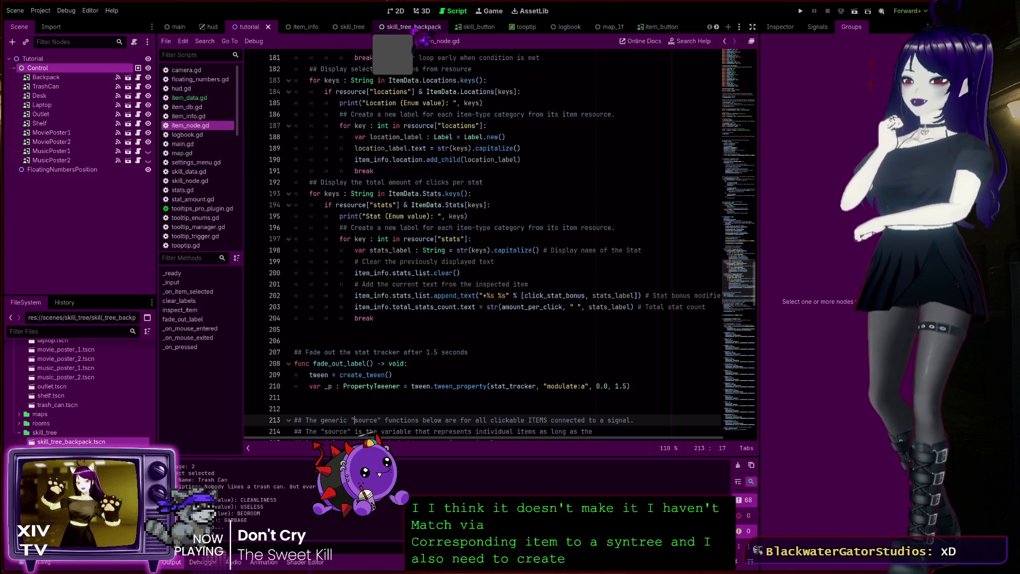
Step: Switch from skill_tree_backpack to the item_info scene, show UI_SkillTree, and open ItemInfo's script item_info.gd
left_click(396, 28)
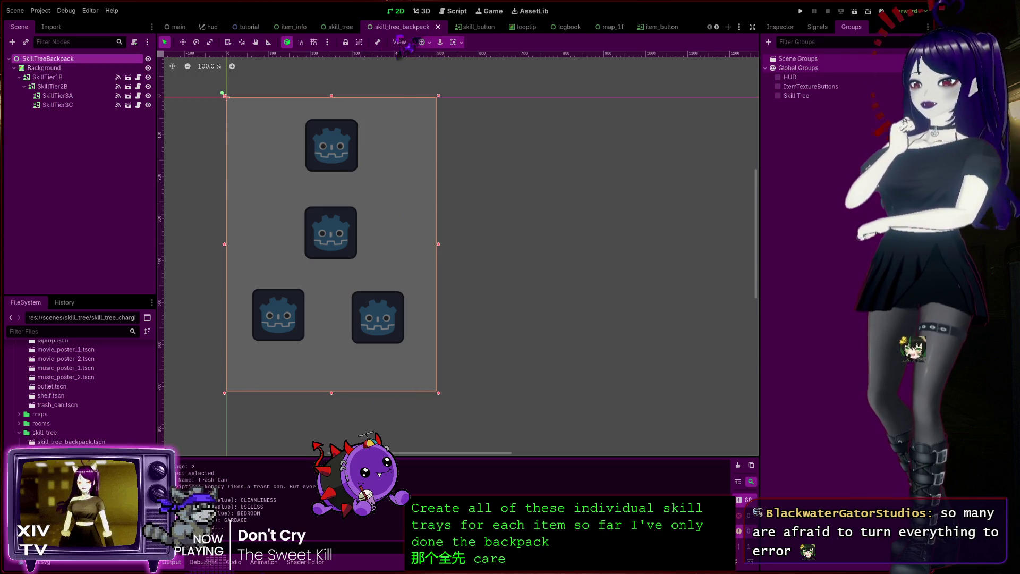
left_click(292, 26)
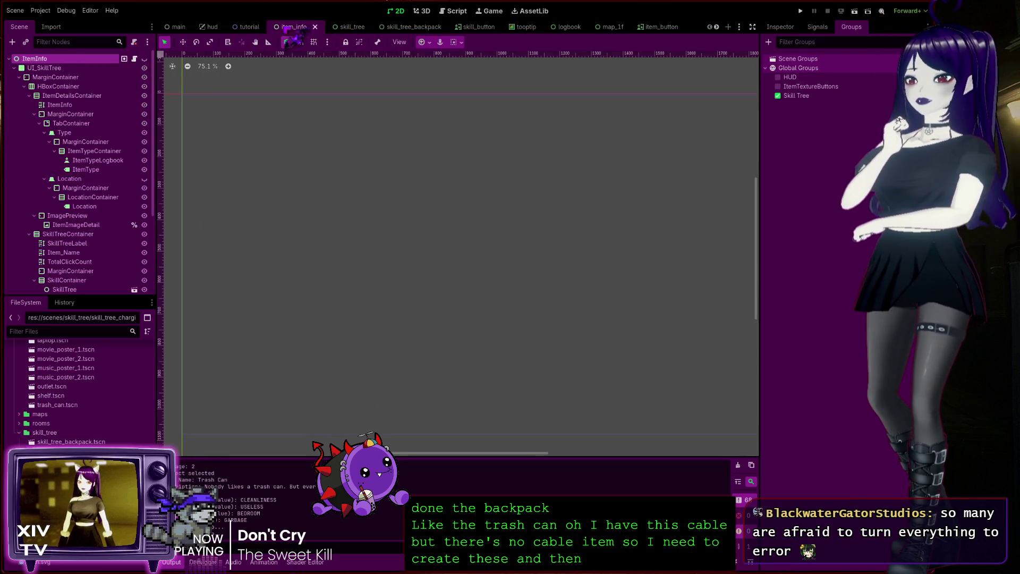
left_click(144, 68)
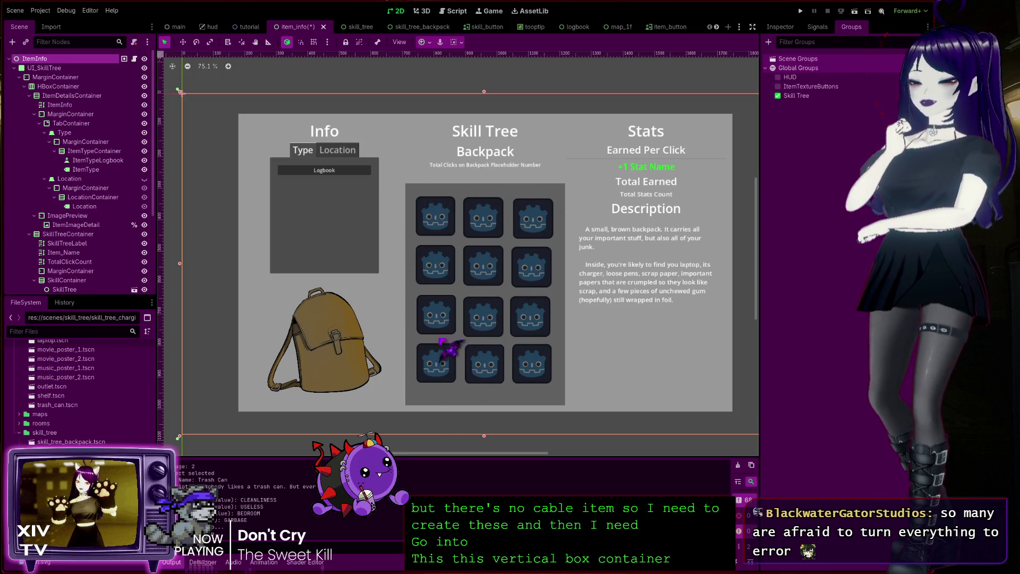
left_click(135, 59)
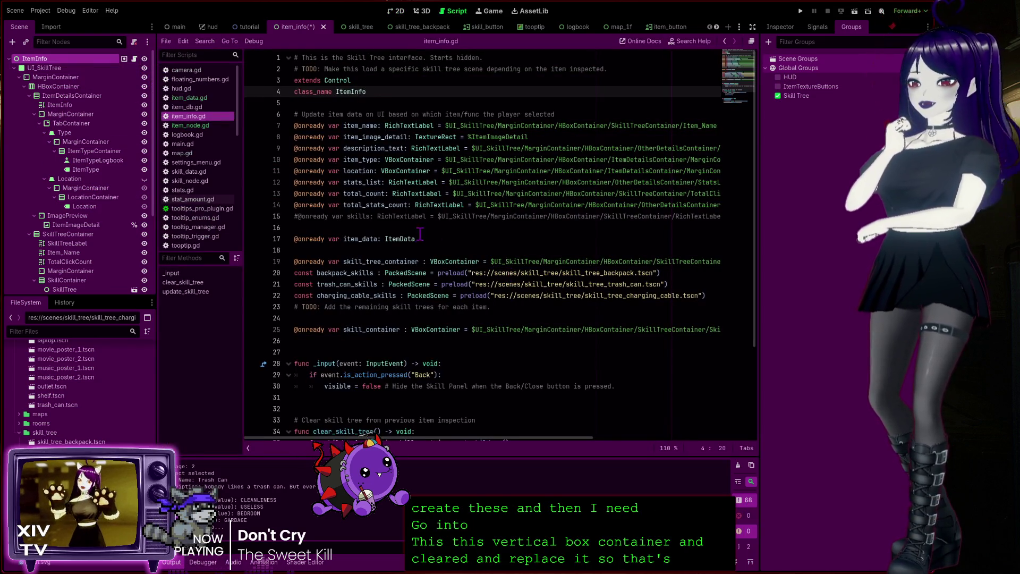
scroll(378, 349, "down", 3)
double_click(372, 170)
left_click(676, 171)
left_click_drag(707, 194, 241, 194)
left_click_drag(166, 184, 174, 173)
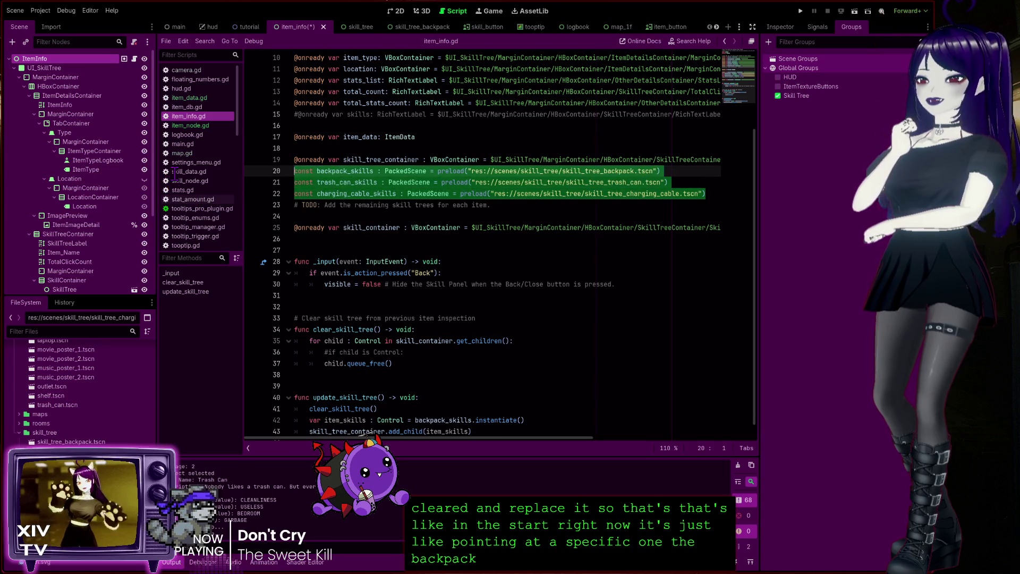
left_click(698, 194)
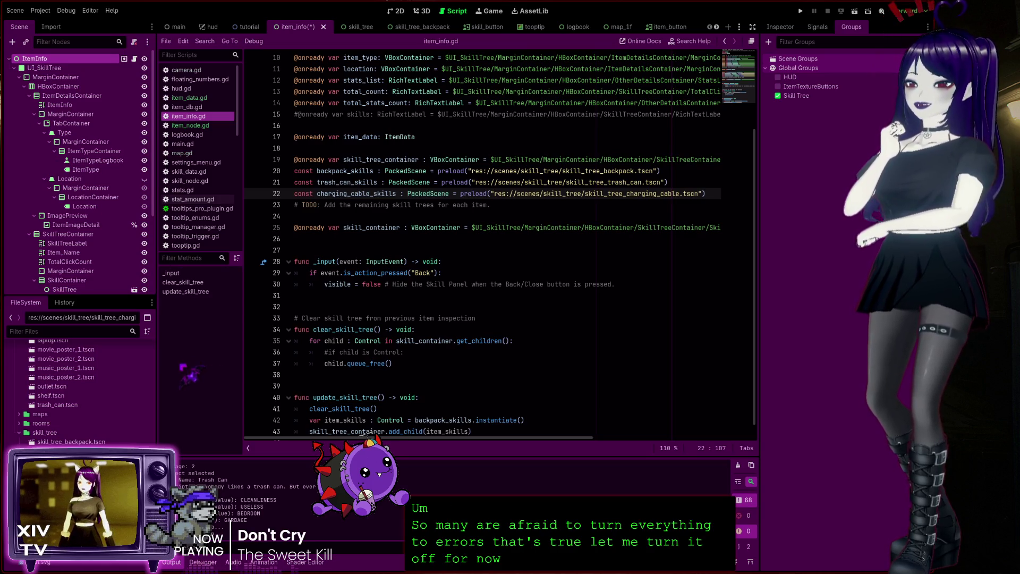
left_click(470, 240)
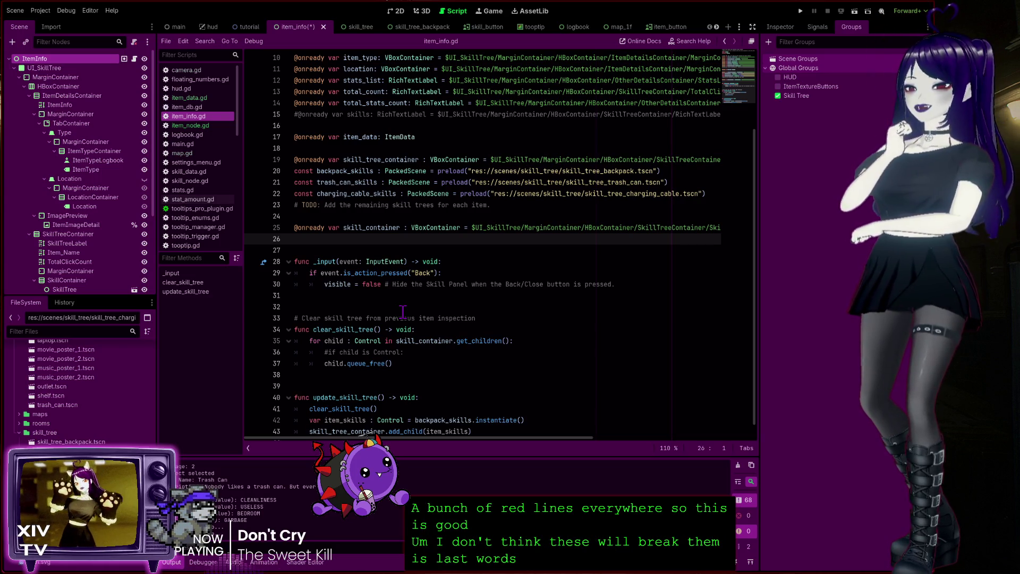
left_click(456, 228)
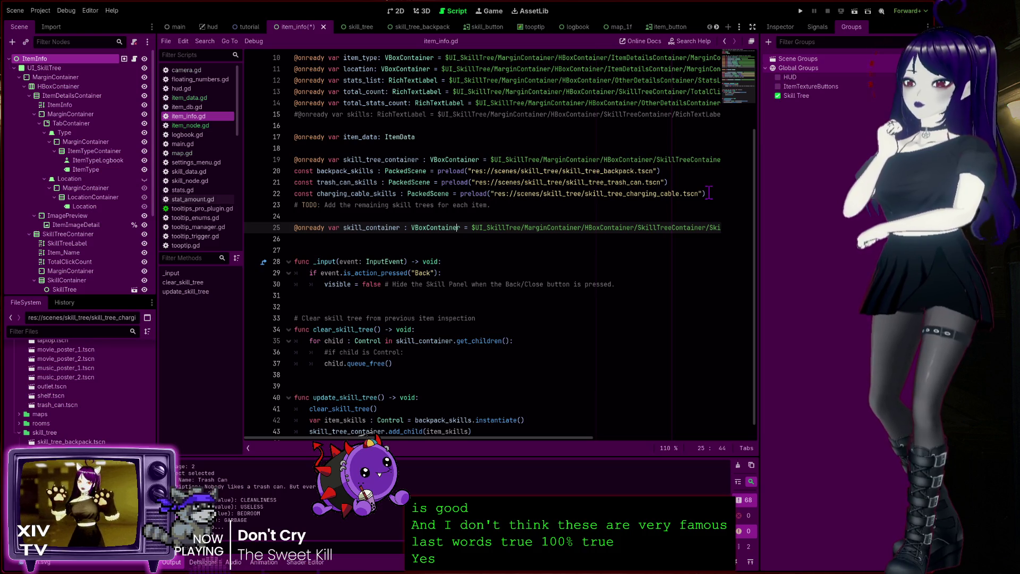
Step: Review item_info.gd's three preloaded skill scene constants and ItemInfo class name, then open item_node.gd
mouse_move(706, 193)
left_mouse_down()
mouse_move(295, 194)
mouse_move(289, 171)
mouse_move(279, 171)
left_mouse_up()
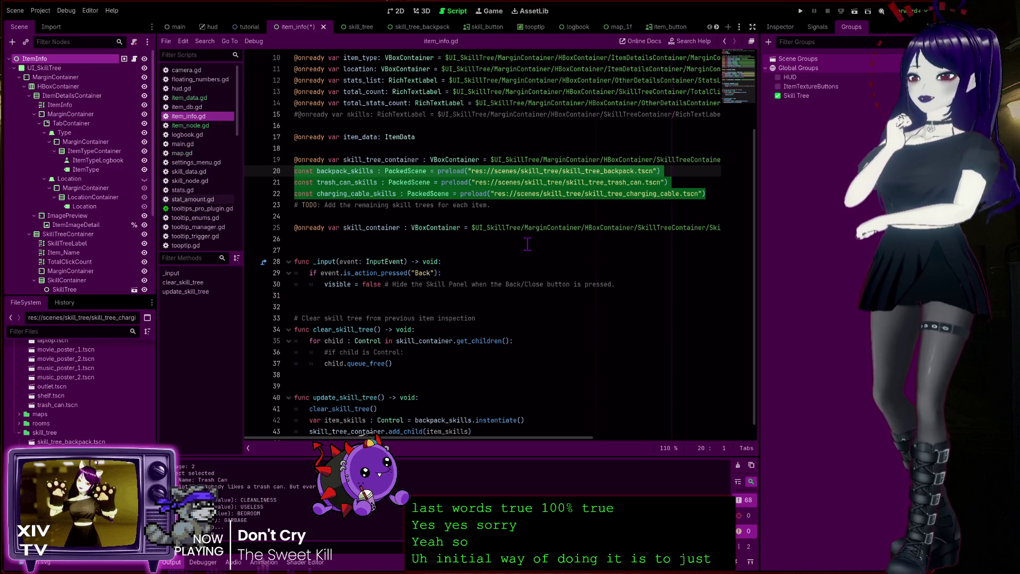
scroll(327, 326, "down", 1)
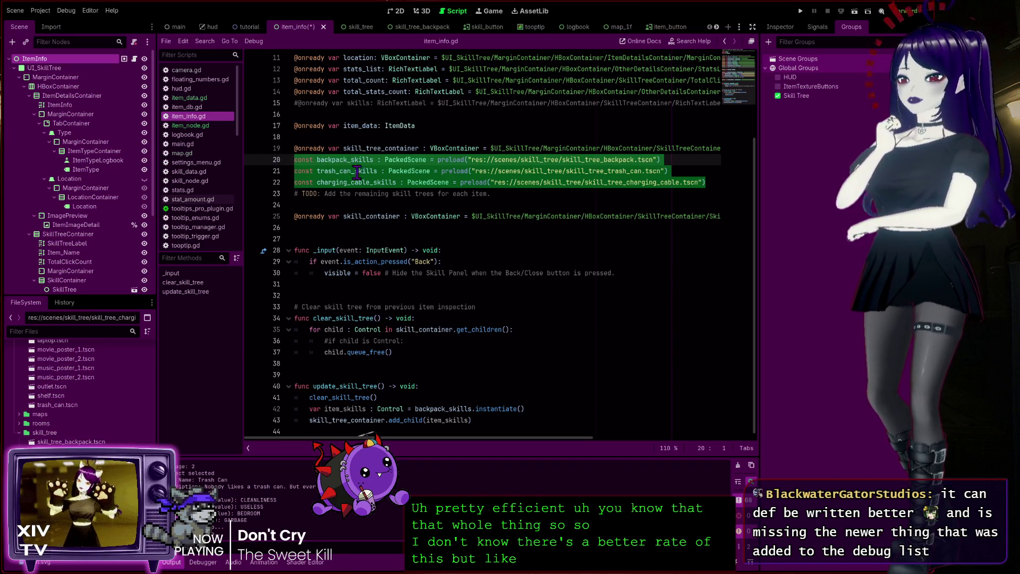
left_click(714, 183)
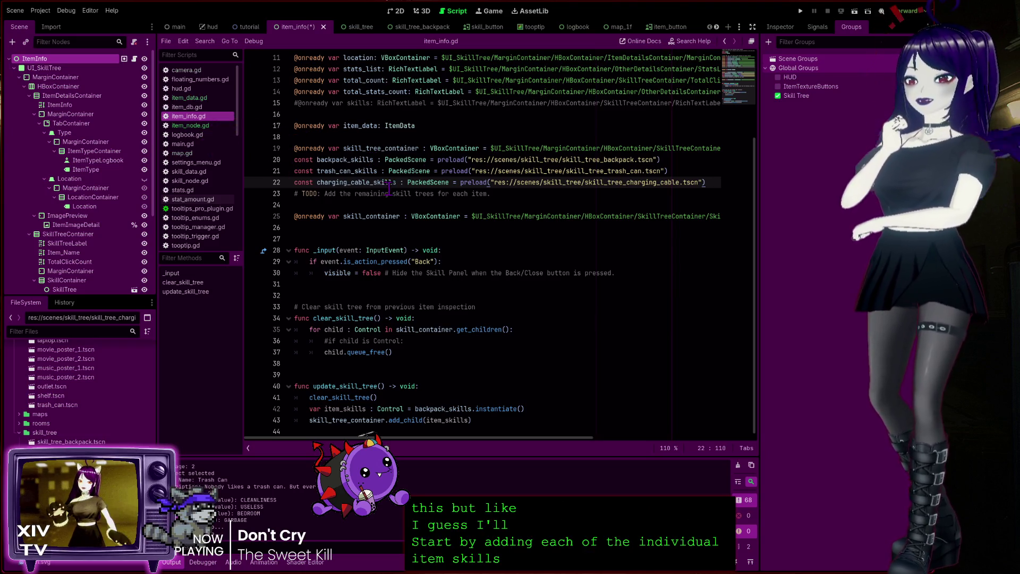
scroll(384, 153, "up", 4)
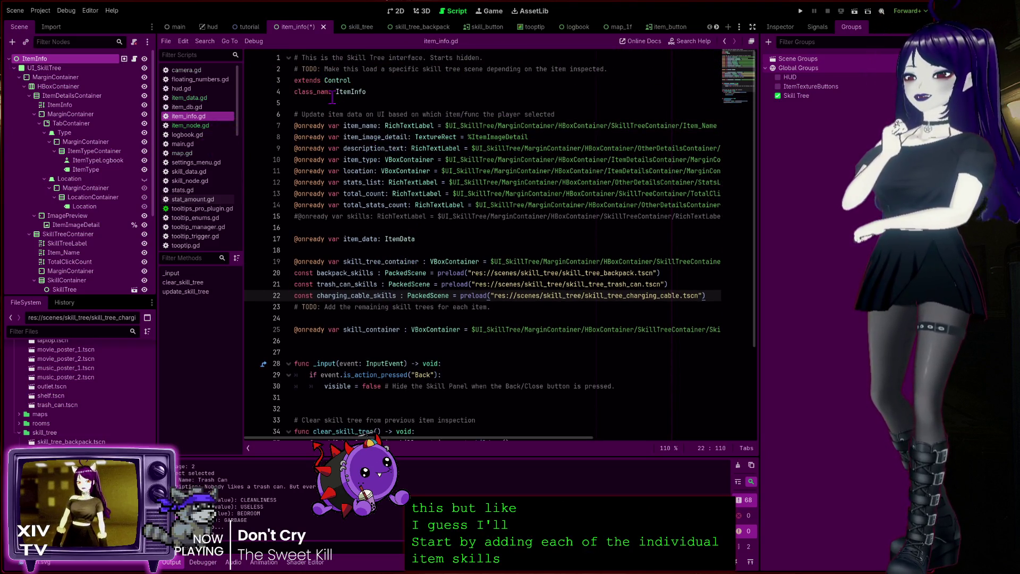
double_click(352, 91)
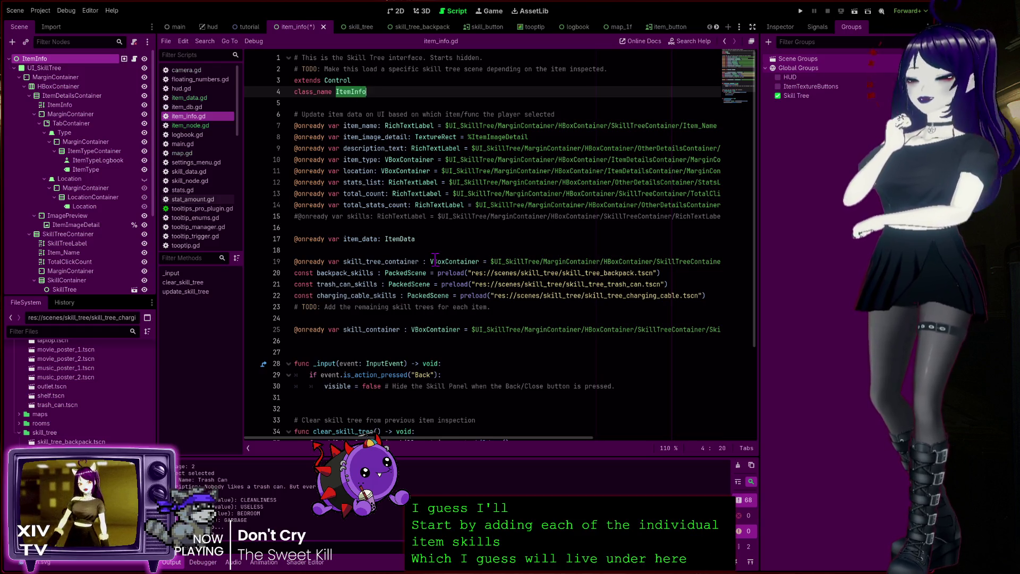
scroll(435, 260, "down", 4)
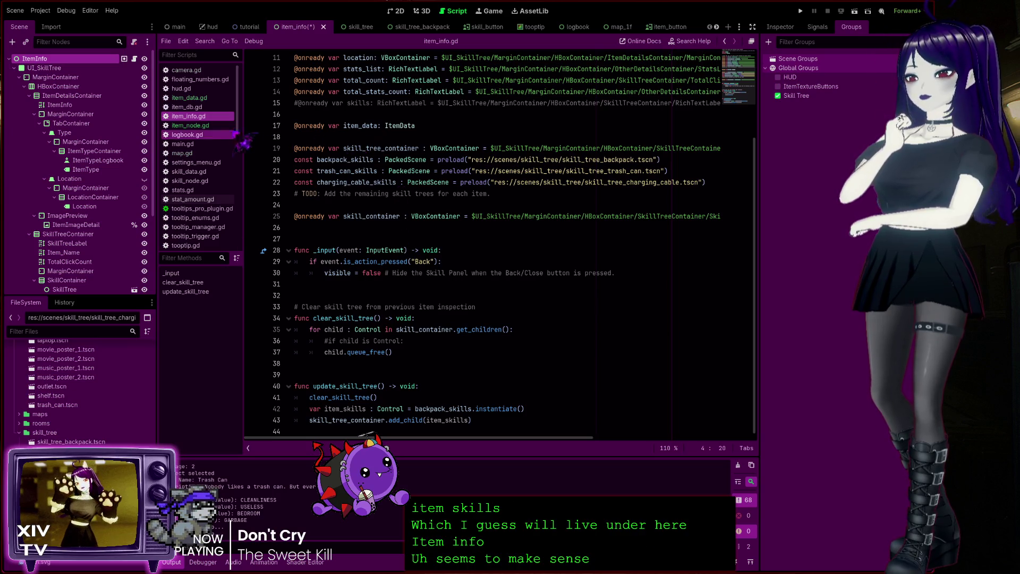
left_click(191, 126)
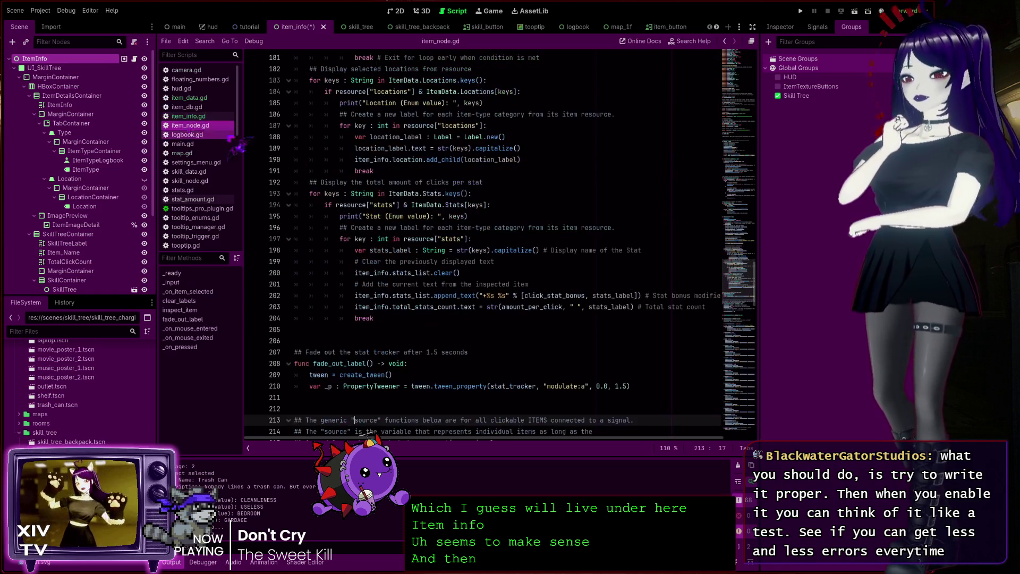
Step: Scroll through item_node.gd's _on_pressed code to review it
scroll(457, 236, "down", 5)
scroll(457, 235, "down", 8)
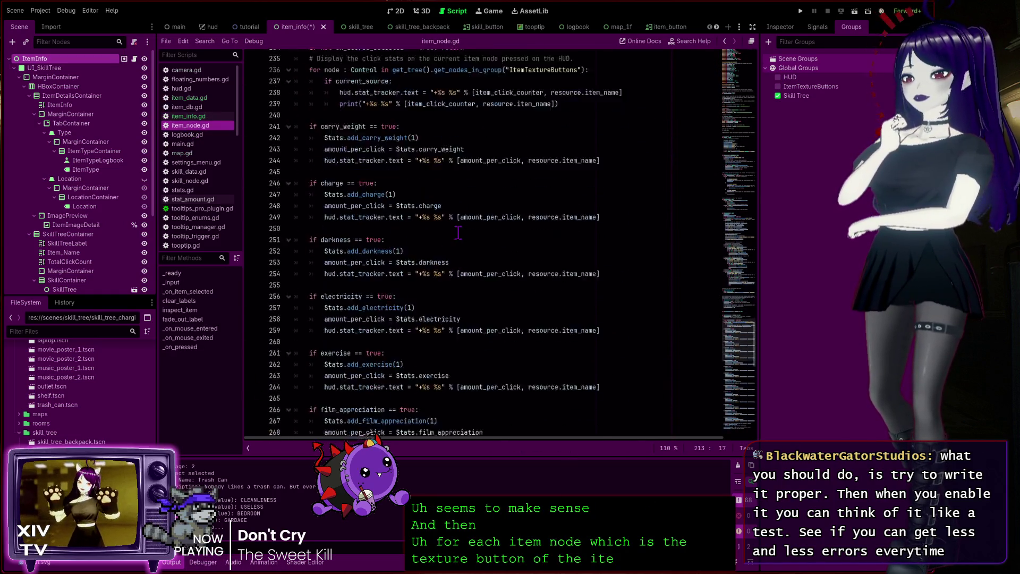
scroll(455, 225, "up", 3)
scroll(449, 223, "up", 5)
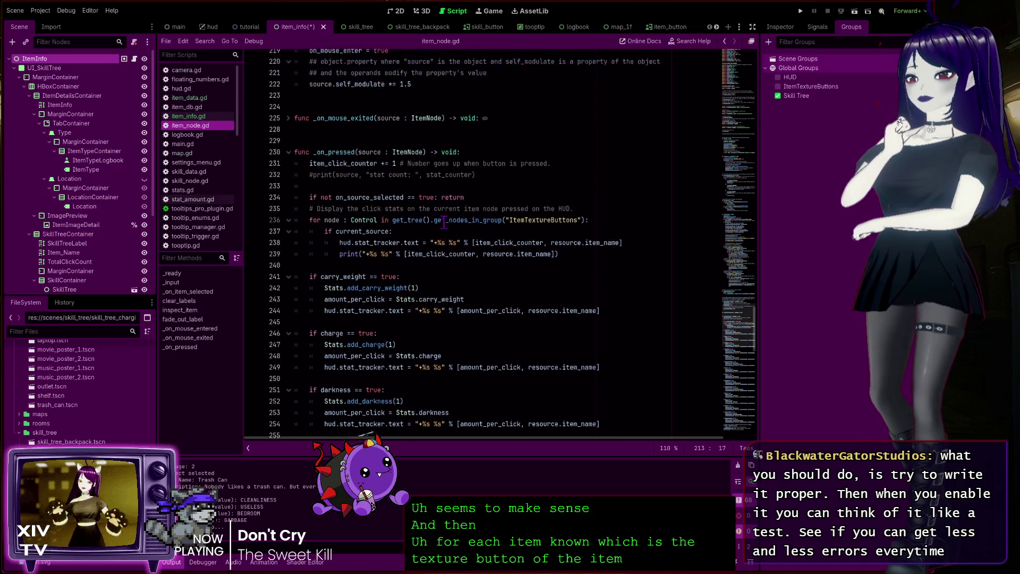
scroll(365, 130, "down", 12)
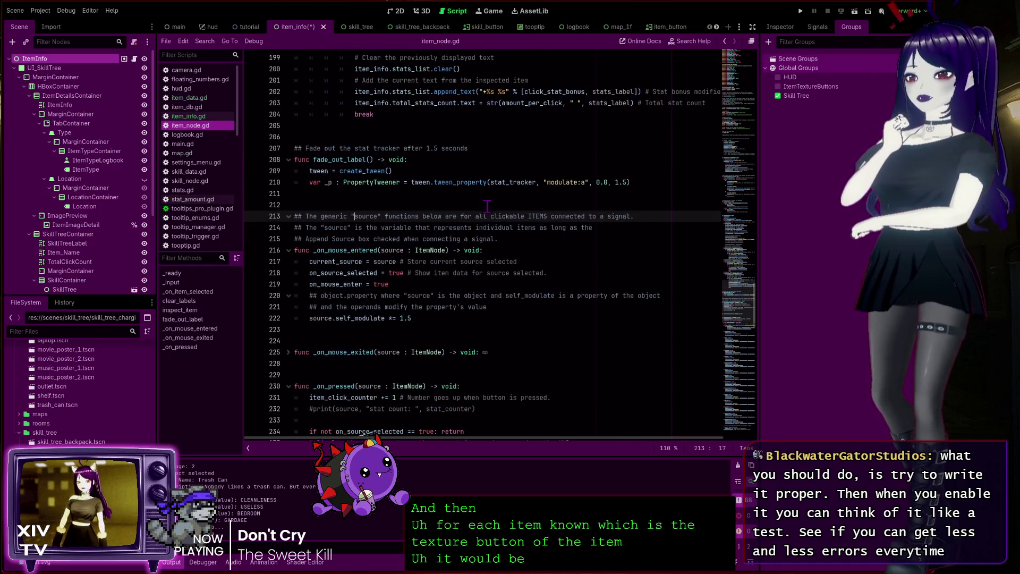
scroll(466, 266, "down", 15)
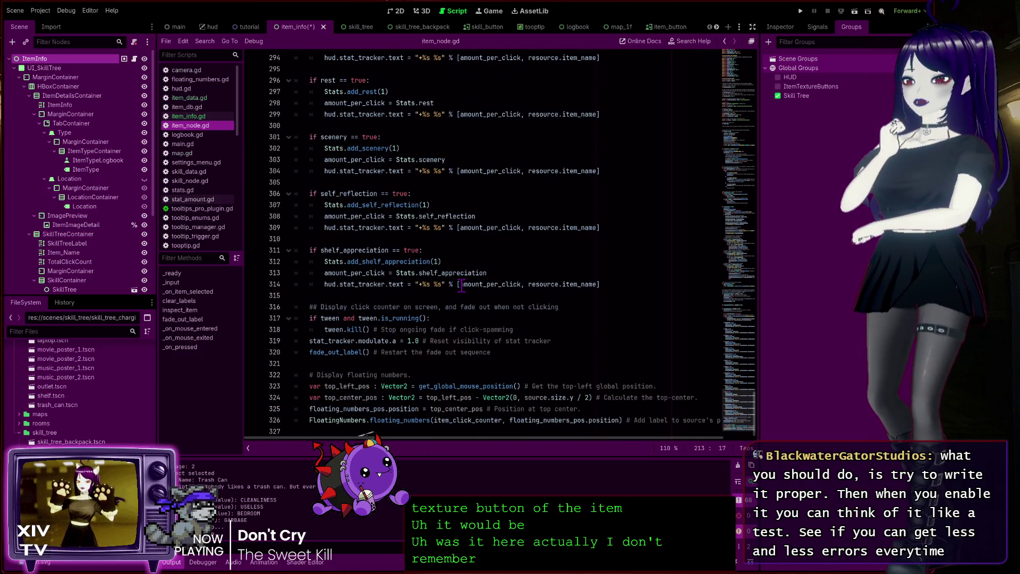
scroll(359, 282, "up", 20)
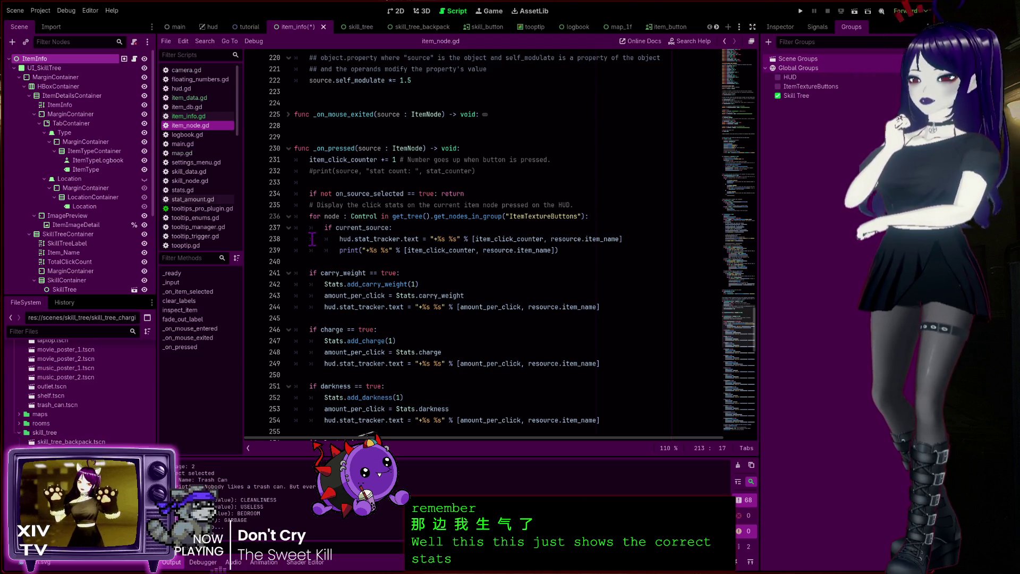
Step: Back in item_info.gd, review update_skill_tree's body and the skill tree container and preload lines
left_click(198, 116)
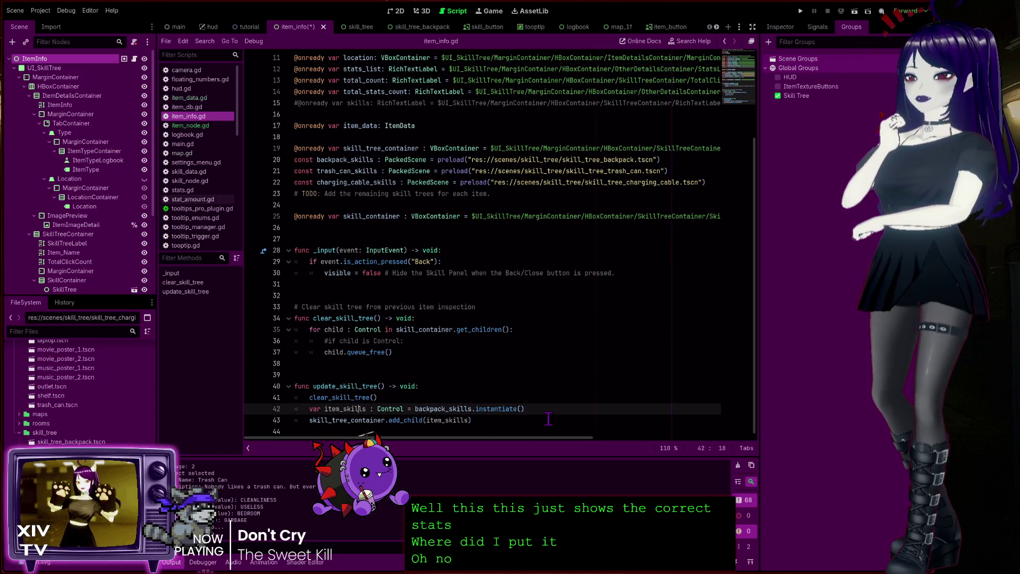
mouse_move(475, 420)
left_mouse_down()
mouse_move(258, 398)
mouse_move(258, 386)
left_mouse_up()
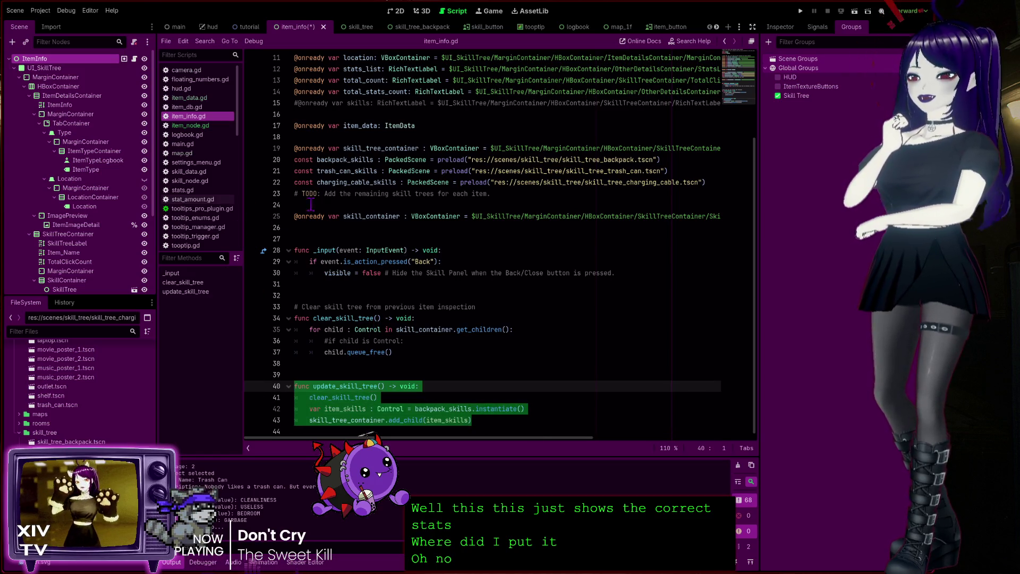
mouse_move(714, 184)
left_mouse_down()
mouse_move(319, 166)
mouse_move(293, 148)
left_mouse_up()
left_click(403, 408)
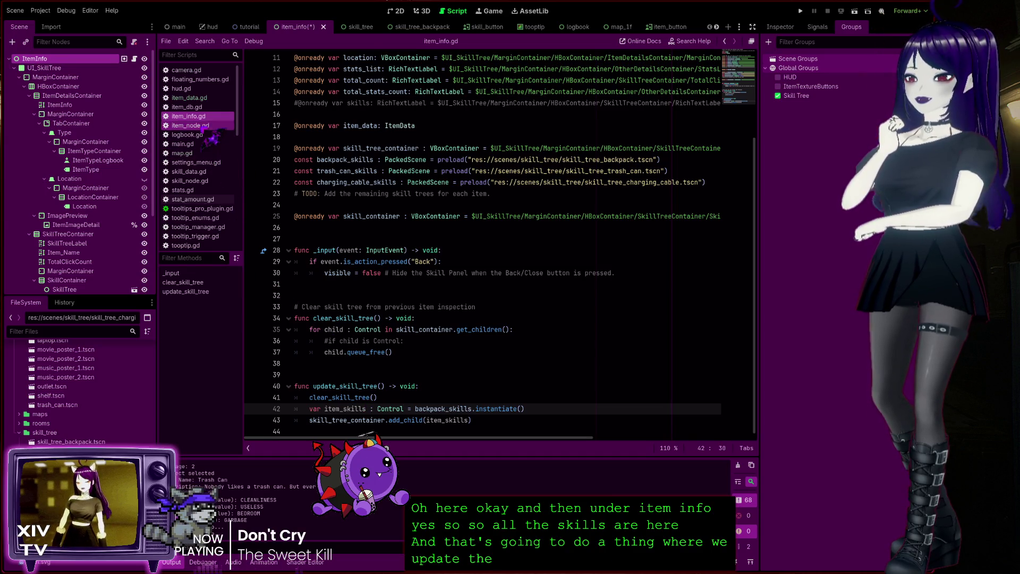
left_click(190, 126)
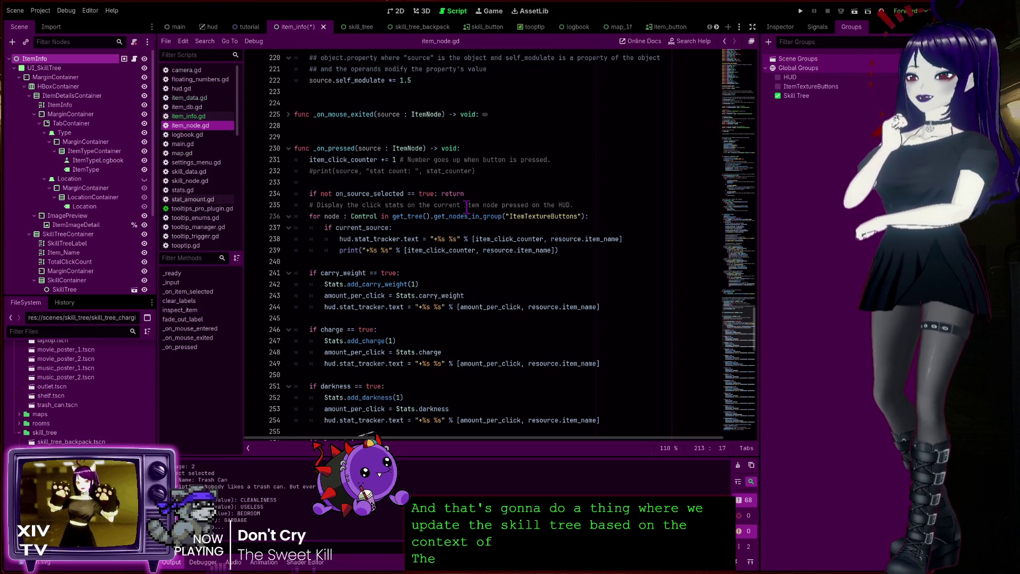
scroll(467, 208, "up", 12)
scroll(366, 301, "up", 7)
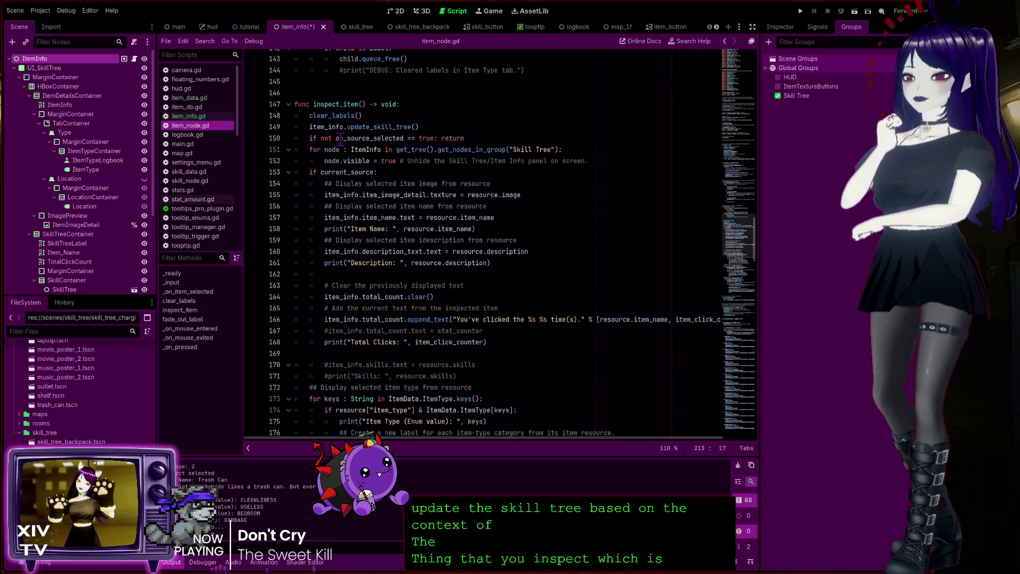
left_click(324, 81)
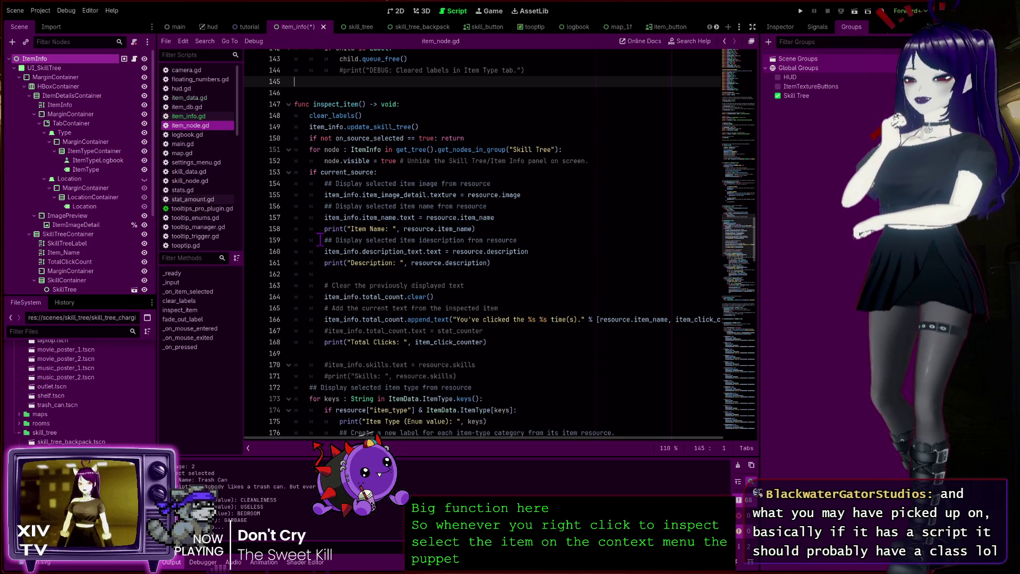
double_click(337, 171)
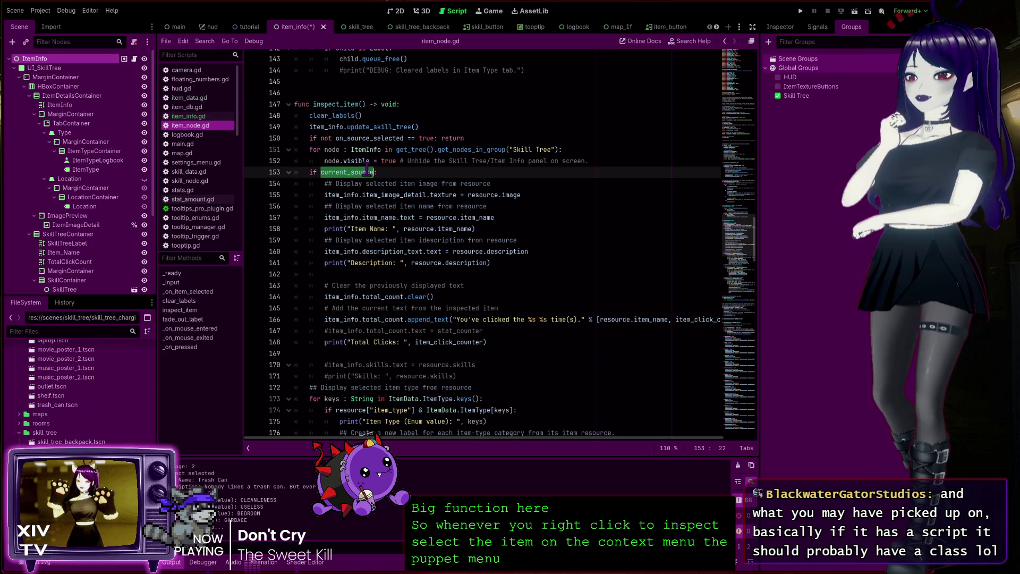
double_click(512, 195)
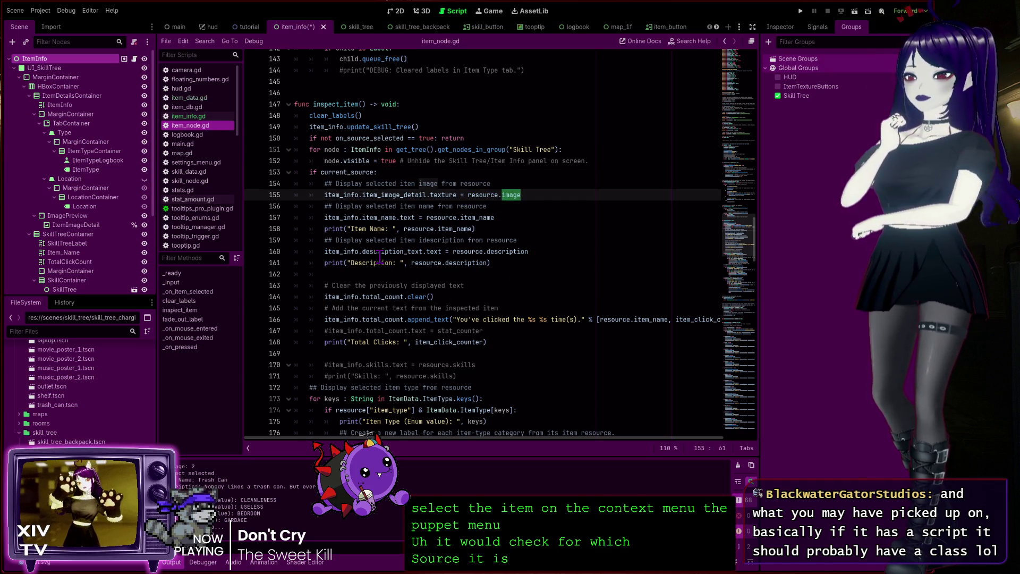
left_click(188, 116)
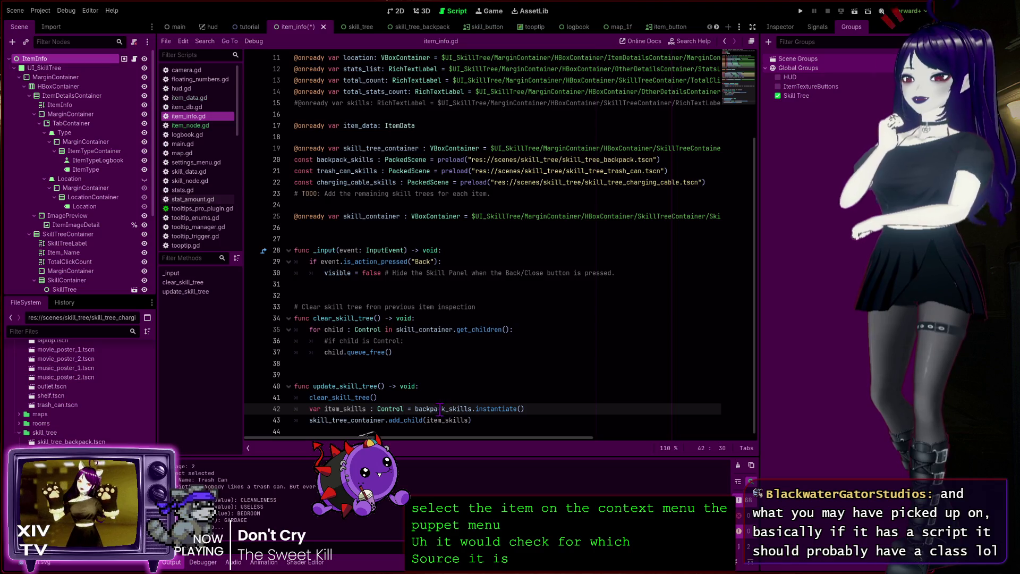
left_click(506, 422)
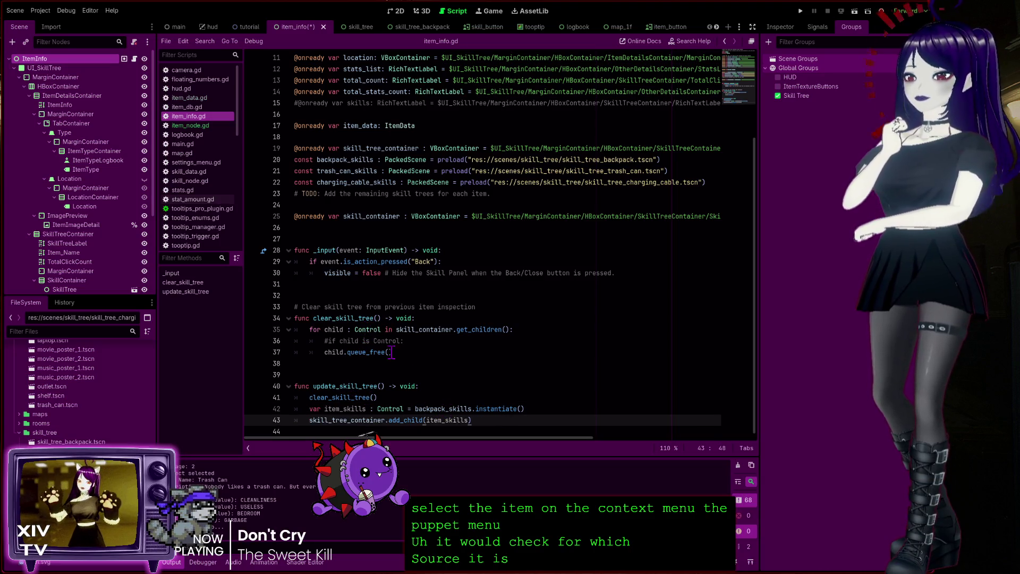
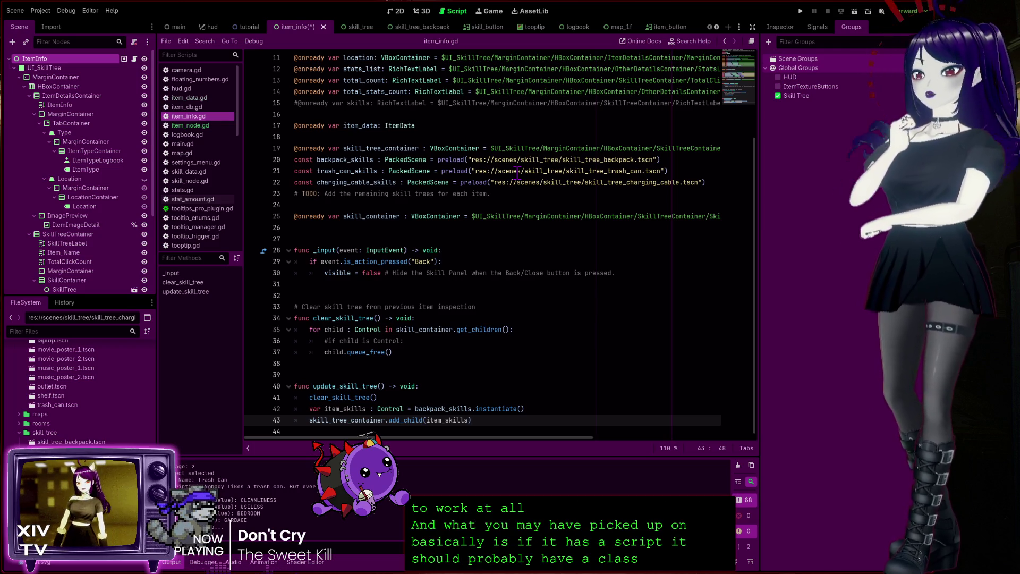
Step: Open item_data.gd and check its ItemData class_name declaration
scroll(598, 165, "up", 3)
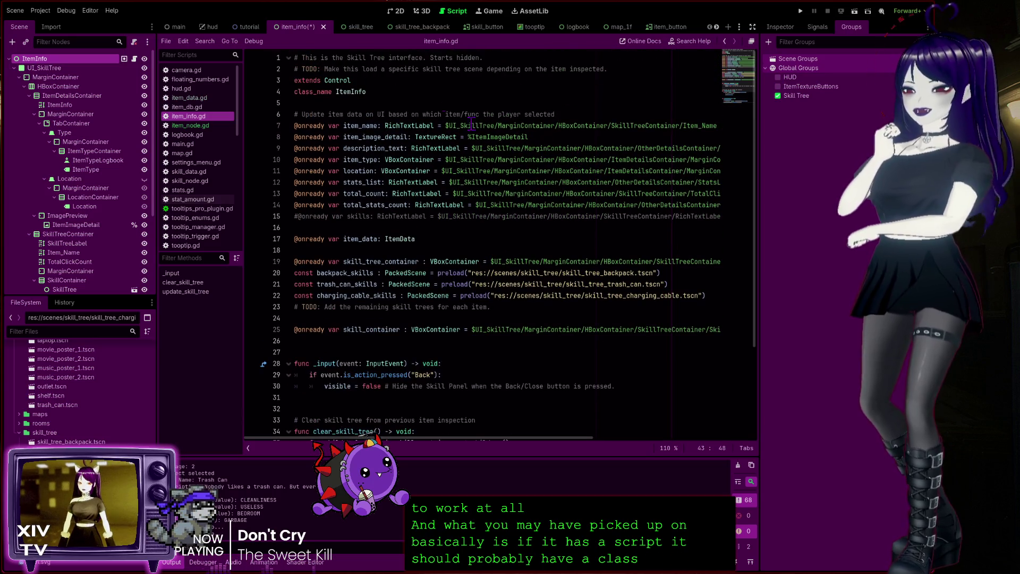
left_click(199, 98)
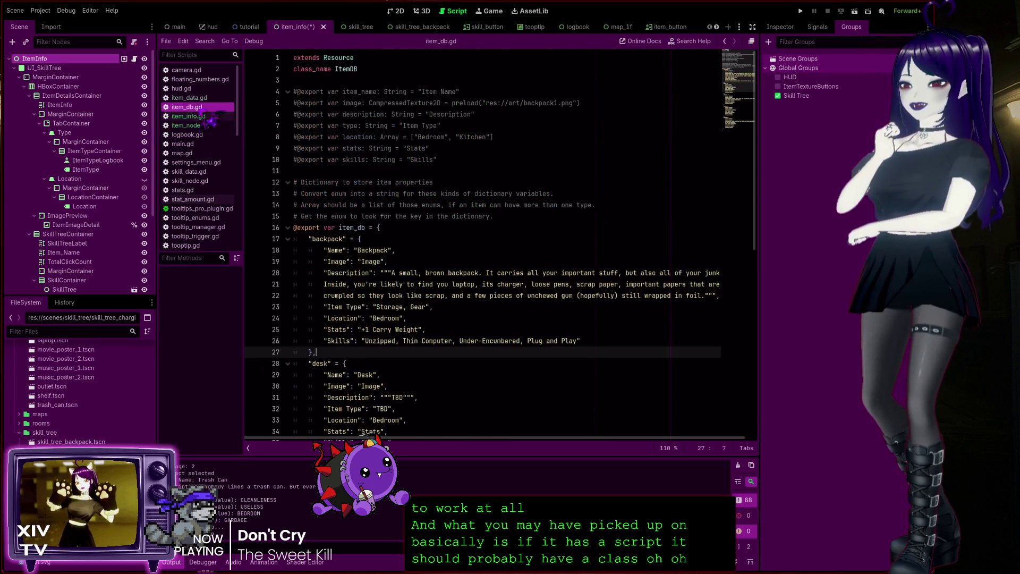
scroll(738, 77, "up", 6)
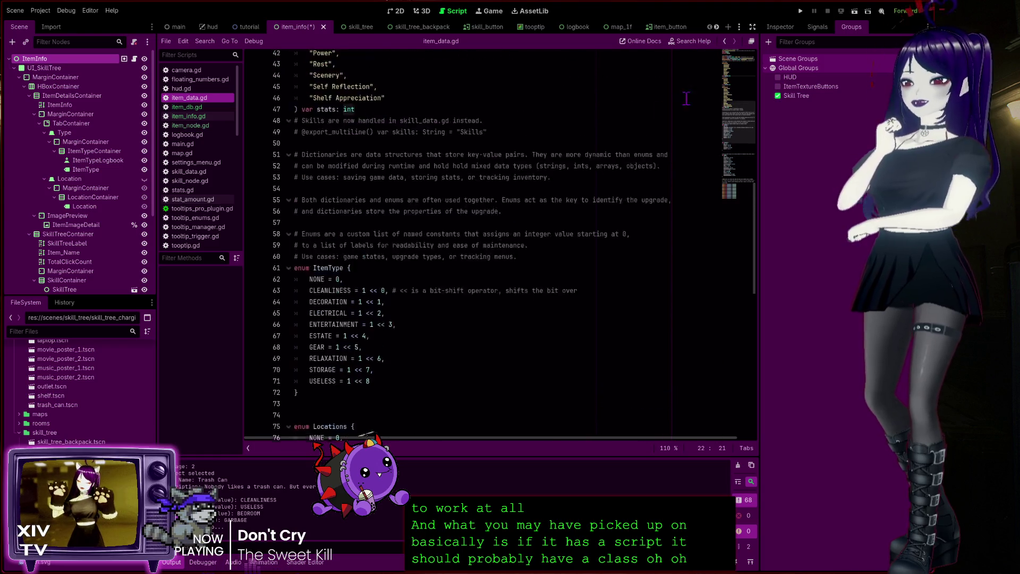
scroll(736, 70, "up", 13)
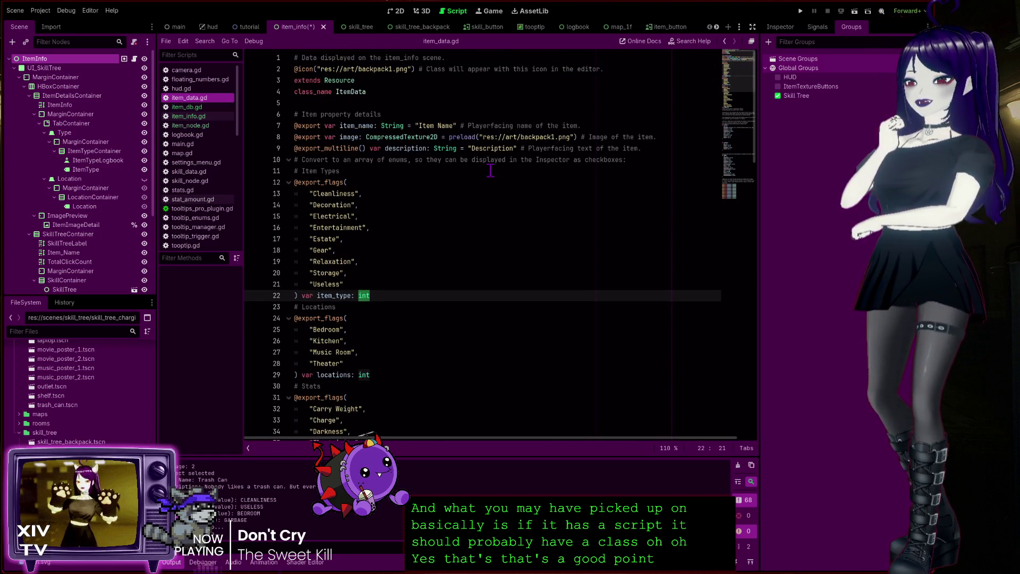
left_click(395, 97)
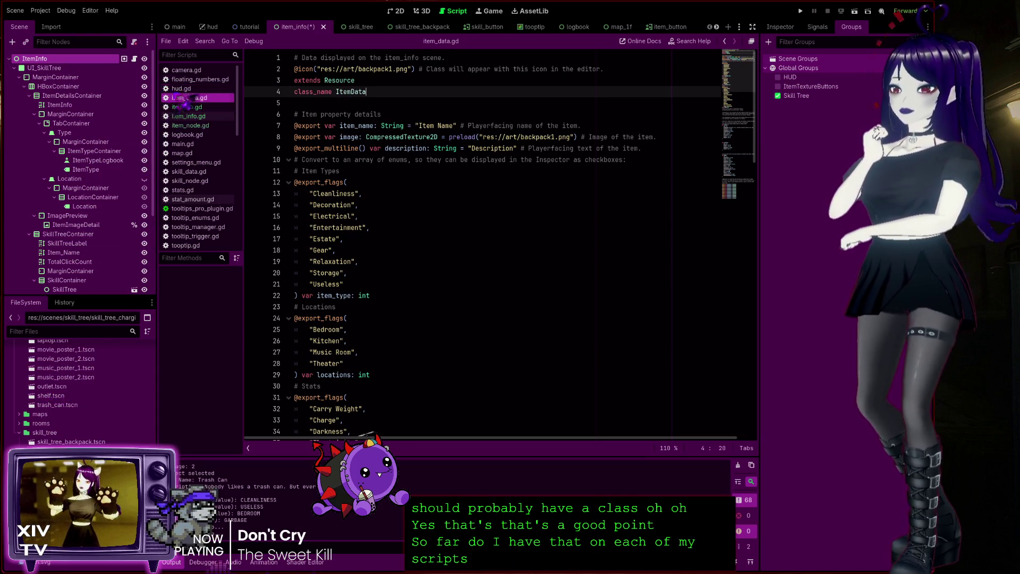
Step: Check the headers of camera.gd (Camera2D) and floating_numbers.gd (Node), then show hud.gd
left_click(186, 70)
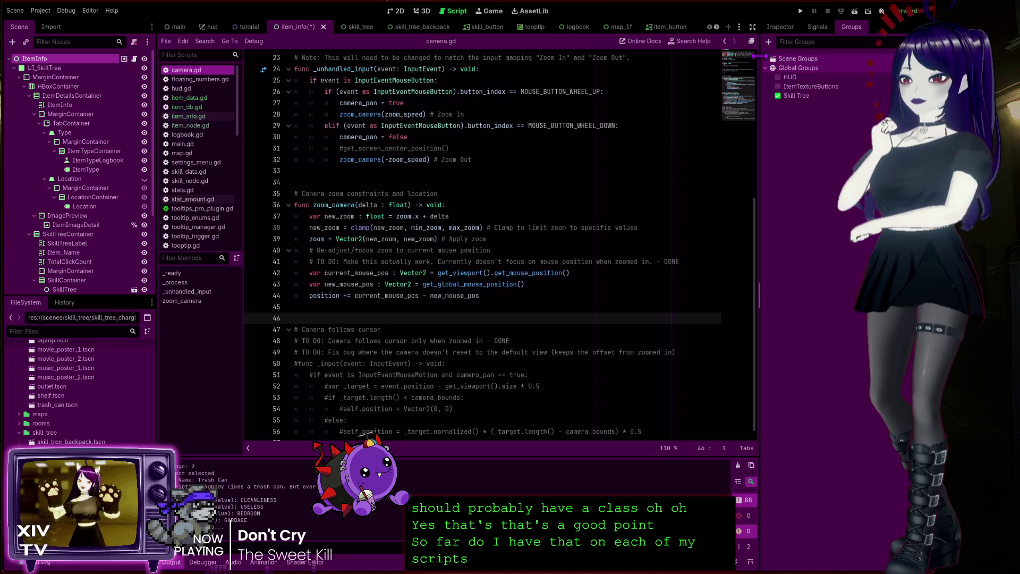
scroll(595, 192, "up", 7)
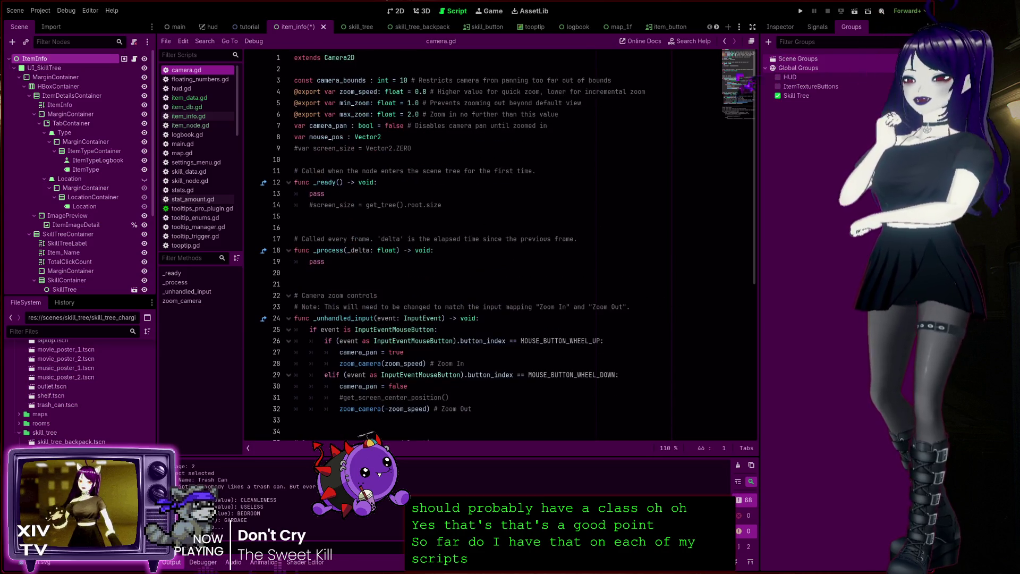
left_click(372, 59)
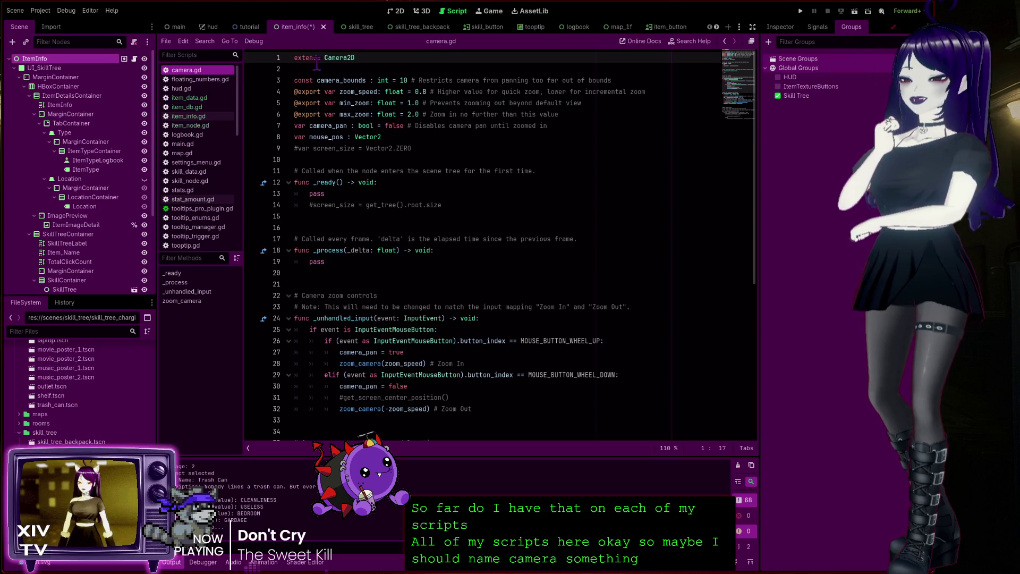
left_click(196, 79)
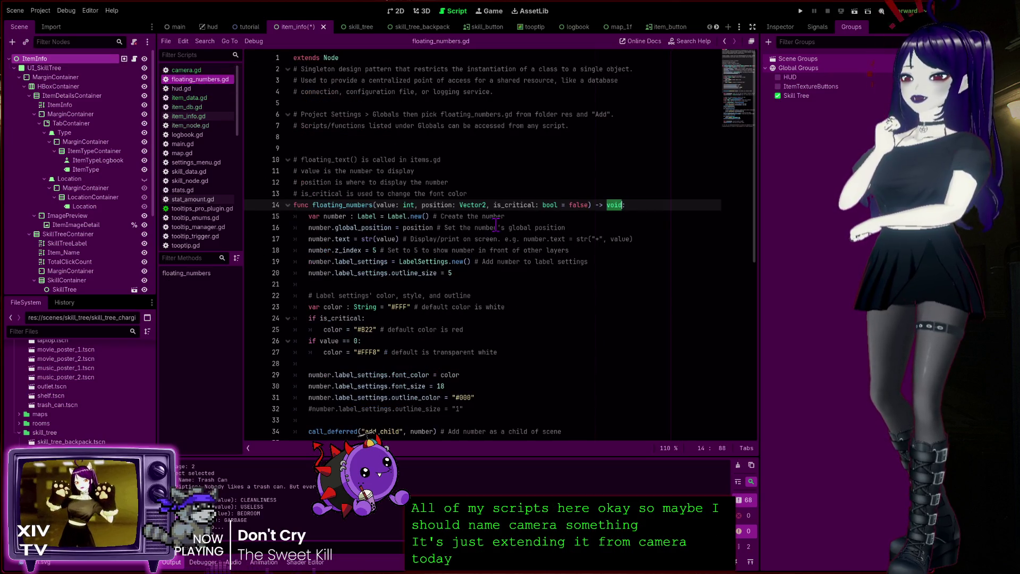
left_click(357, 58)
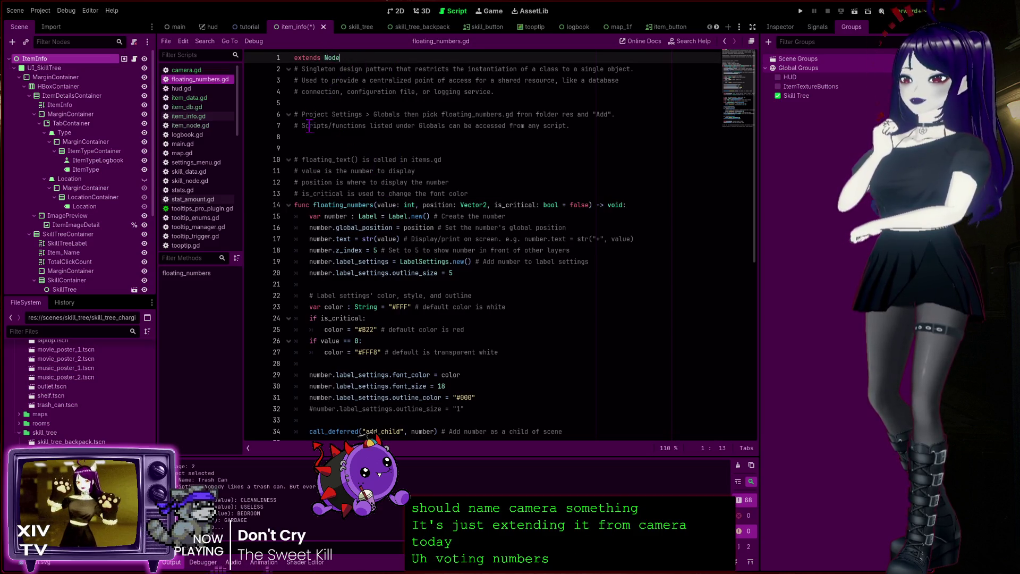
left_click(181, 88)
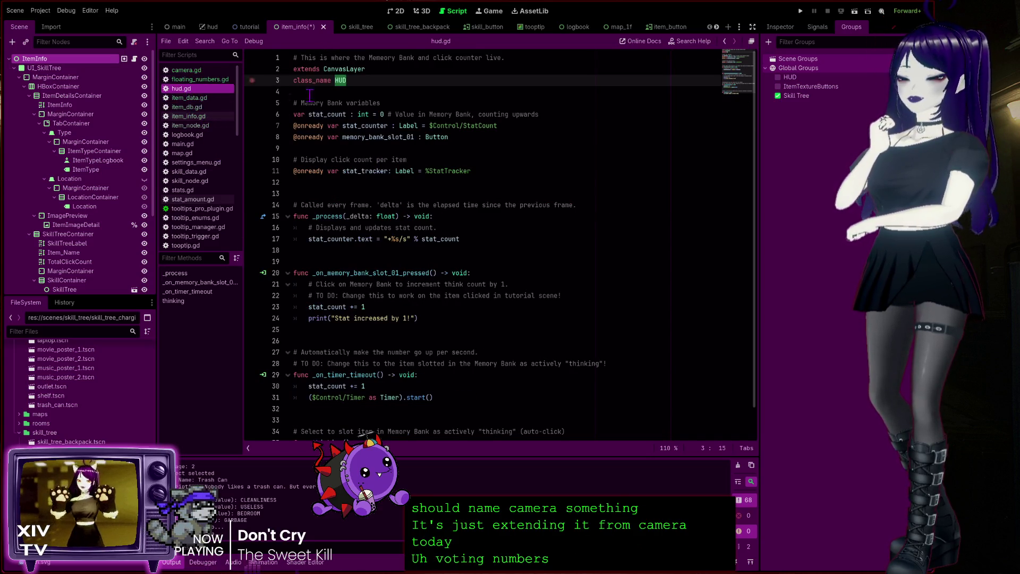
Step: Step through item_db.gd, item_info.gd, item_node.gd and logbook.gd to main.gd, which lacks class_name
key("Down")
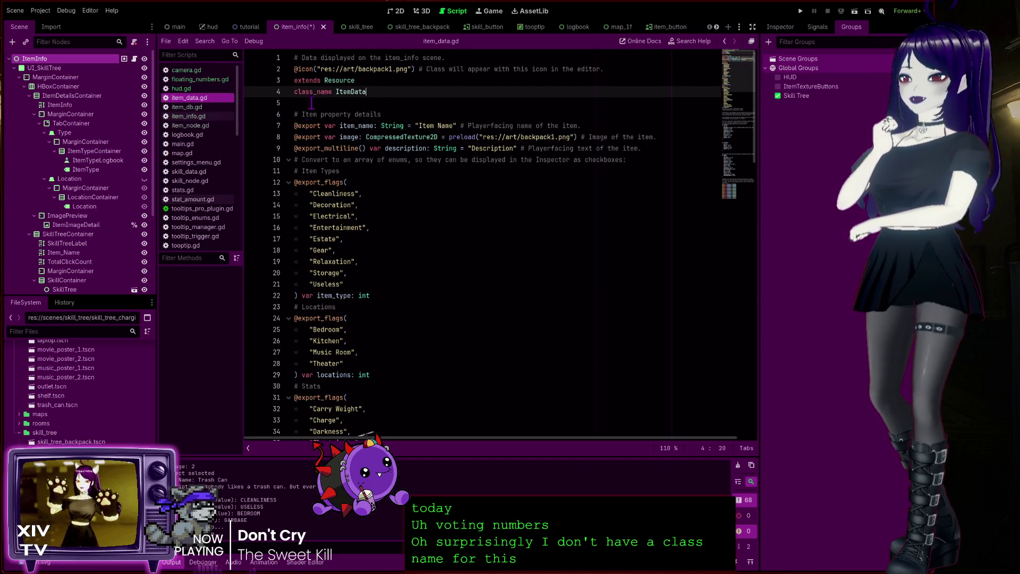
left_click(195, 107)
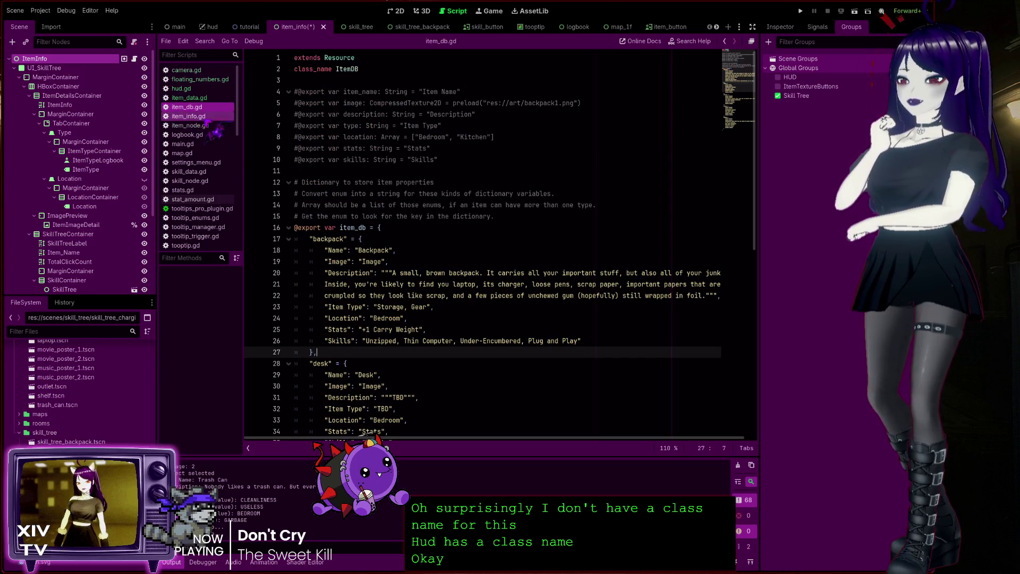
left_click(195, 117)
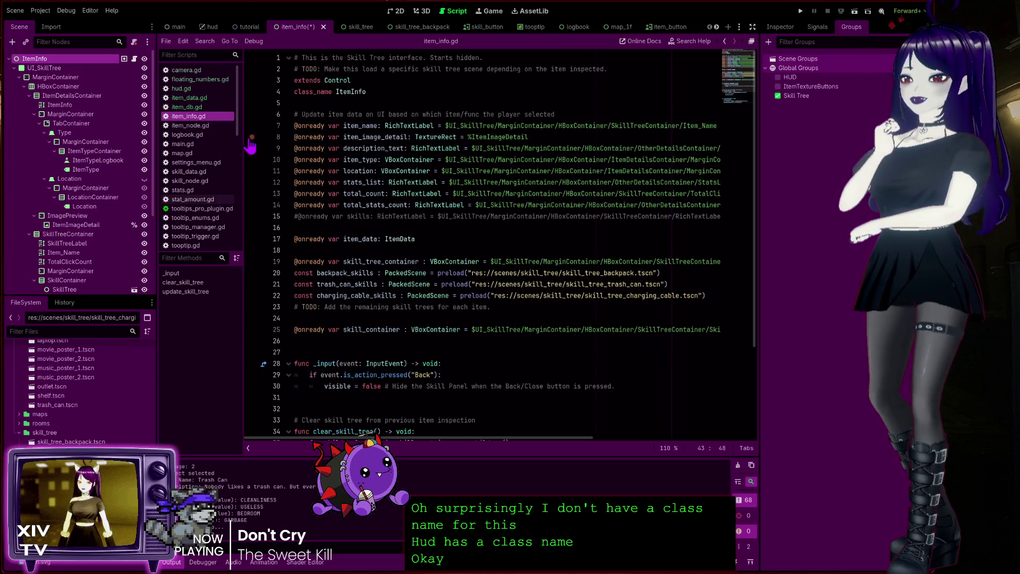
left_click(207, 126)
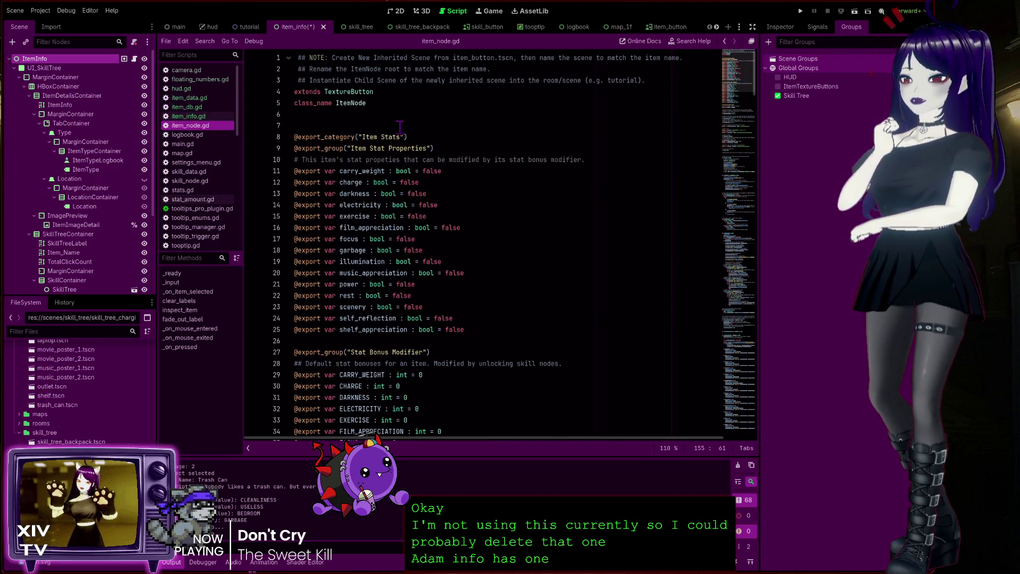
left_click(212, 135)
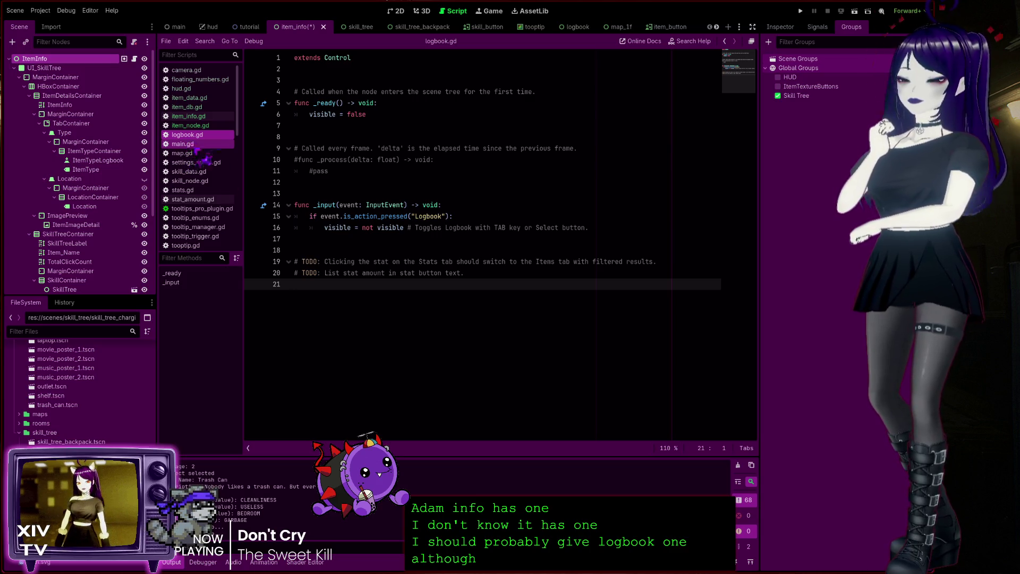
left_click(194, 144)
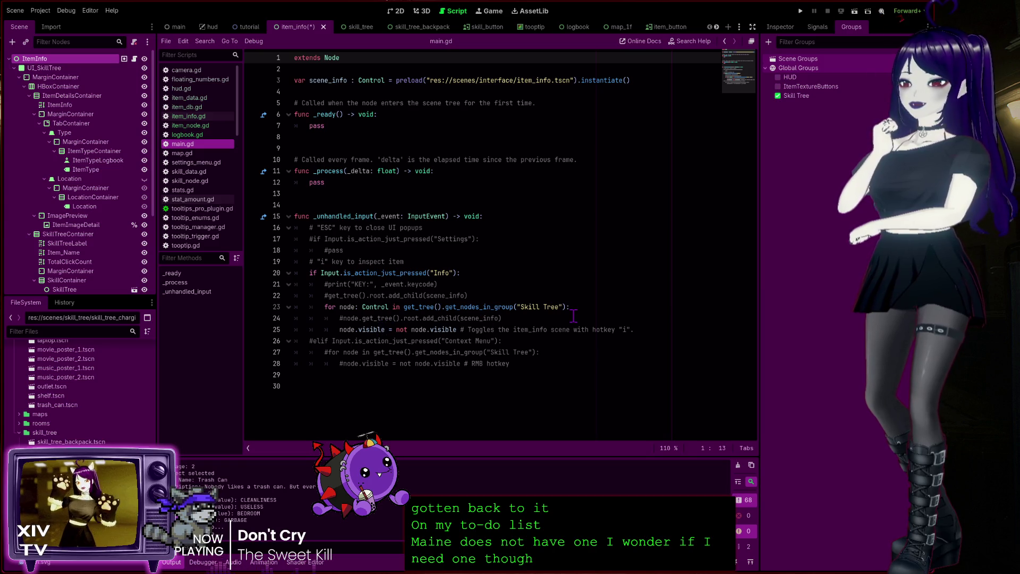
Step: Inspect main.gd's input block, including the Info check and the commented-out Settings check
left_click(448, 273)
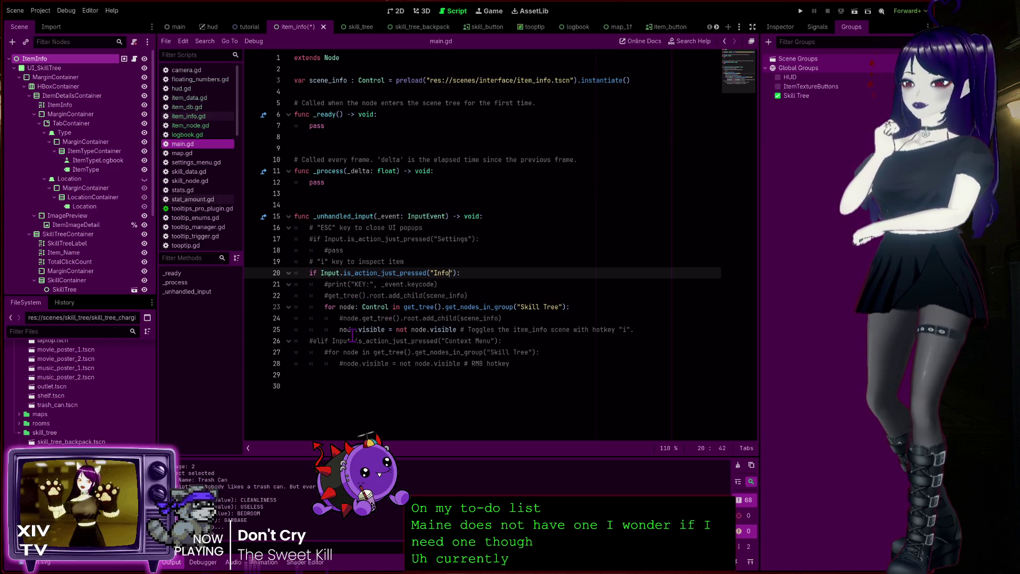
left_click_drag(451, 284, 457, 218)
left_click(462, 238)
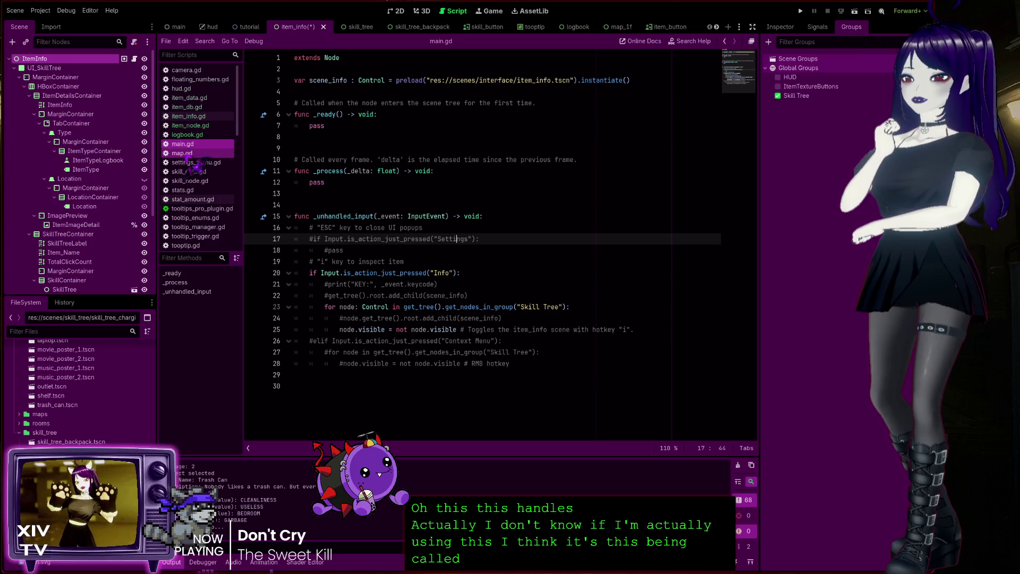
Step: Browse map.gd, settings_menu.gd and skill_data.gd, returning to settings_menu.gd
left_click(183, 154)
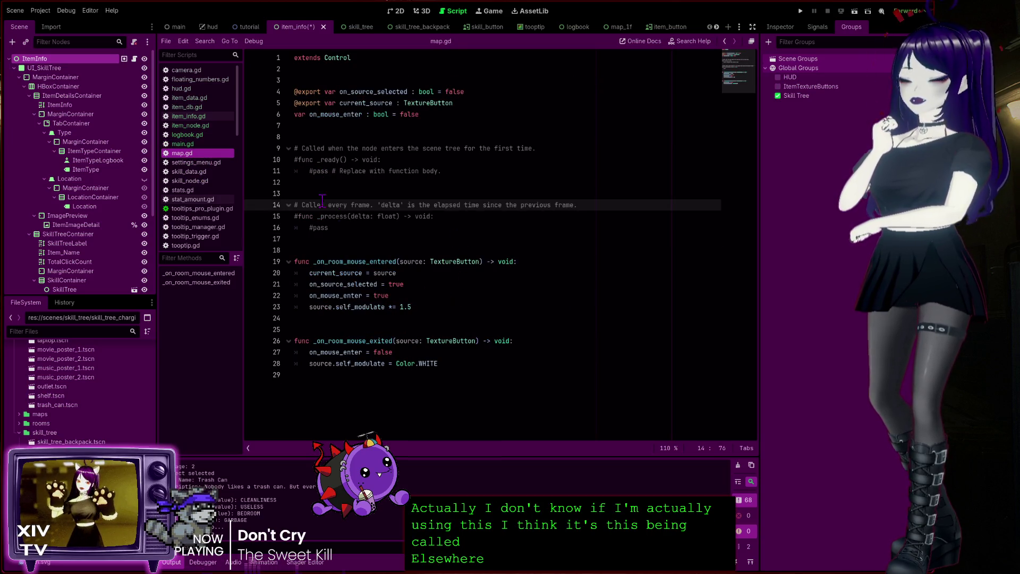
left_click(318, 70)
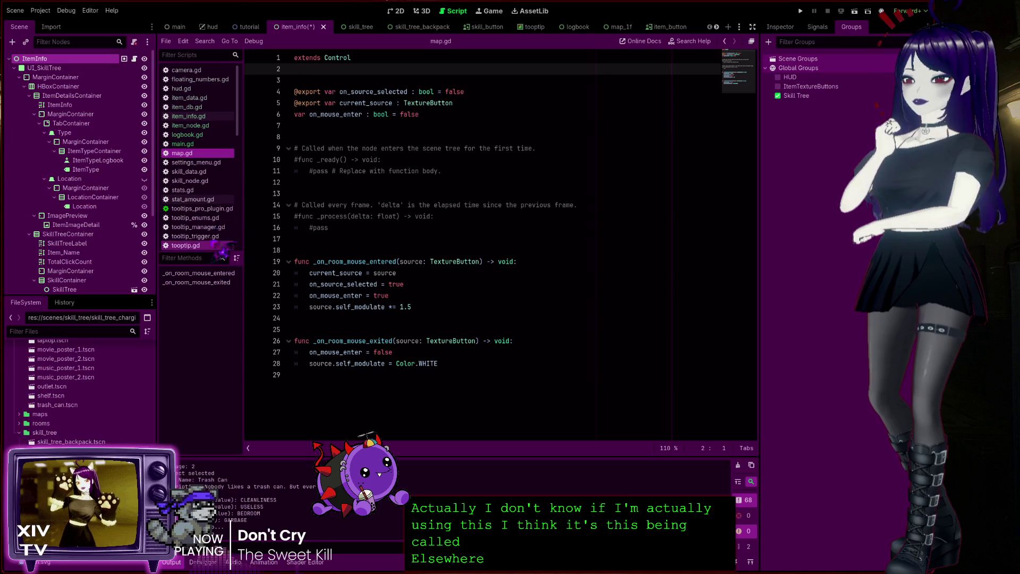
left_click(190, 163)
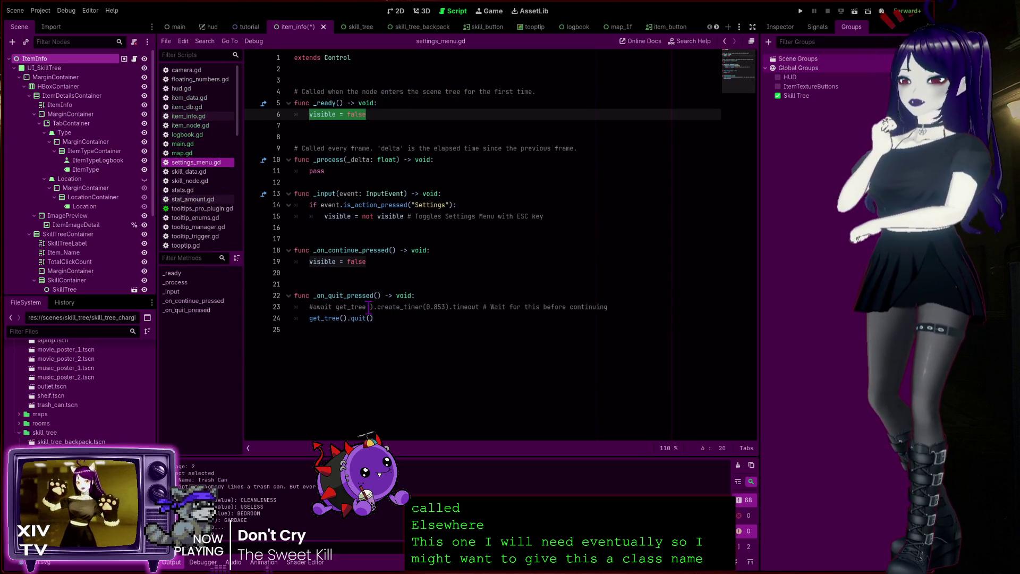
left_click(207, 173)
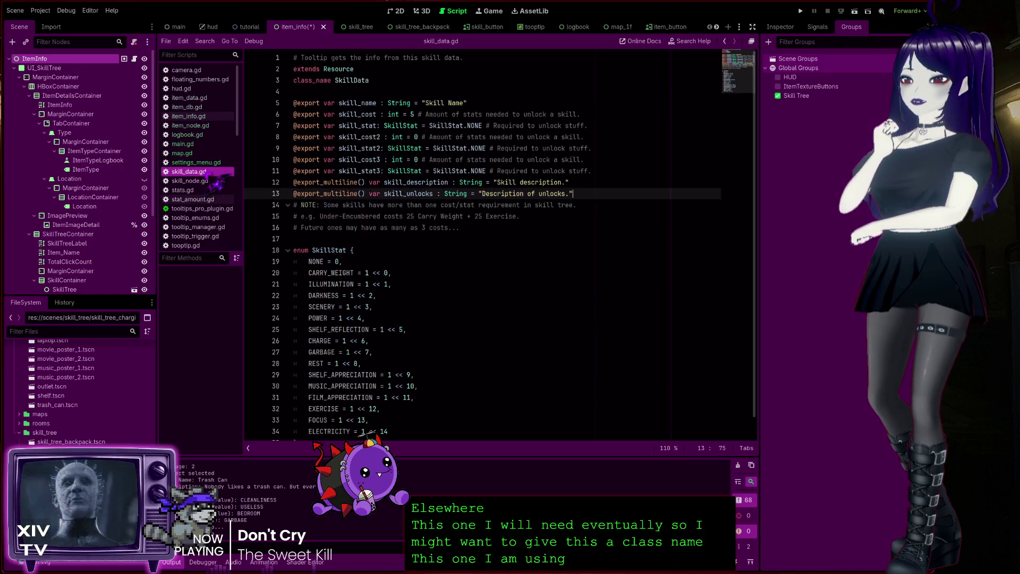
key("alt+Left")
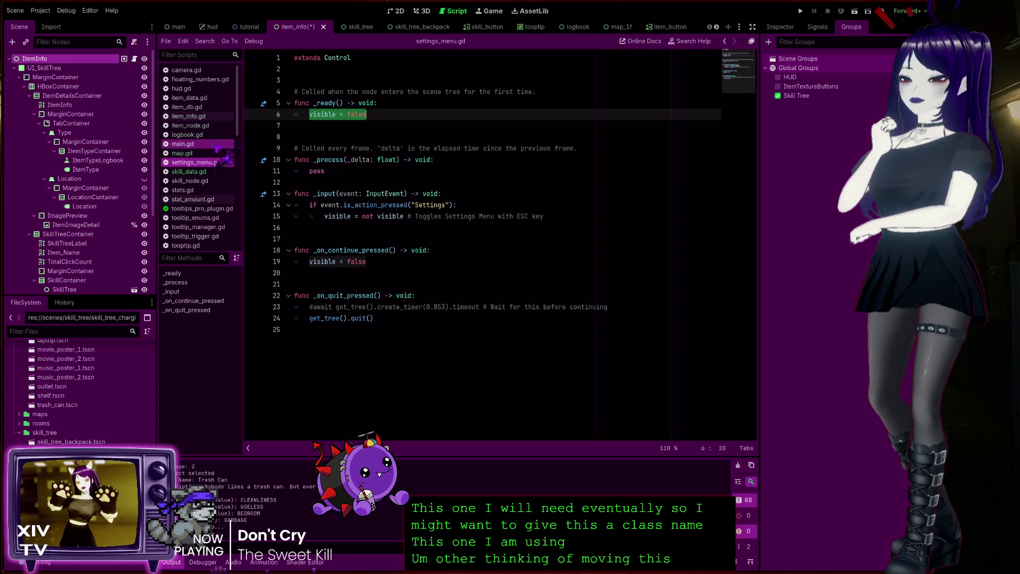
Step: Review logbook.gd, skill_data.gd, skill_node.gd, and stats.gd's StatsManager class name
left_click(191, 135)
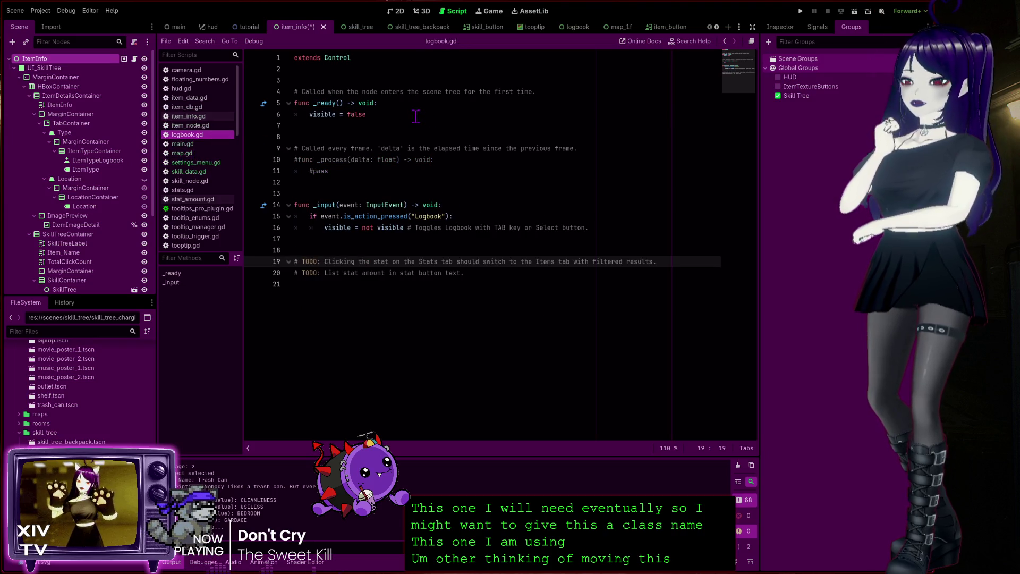
left_click(201, 172)
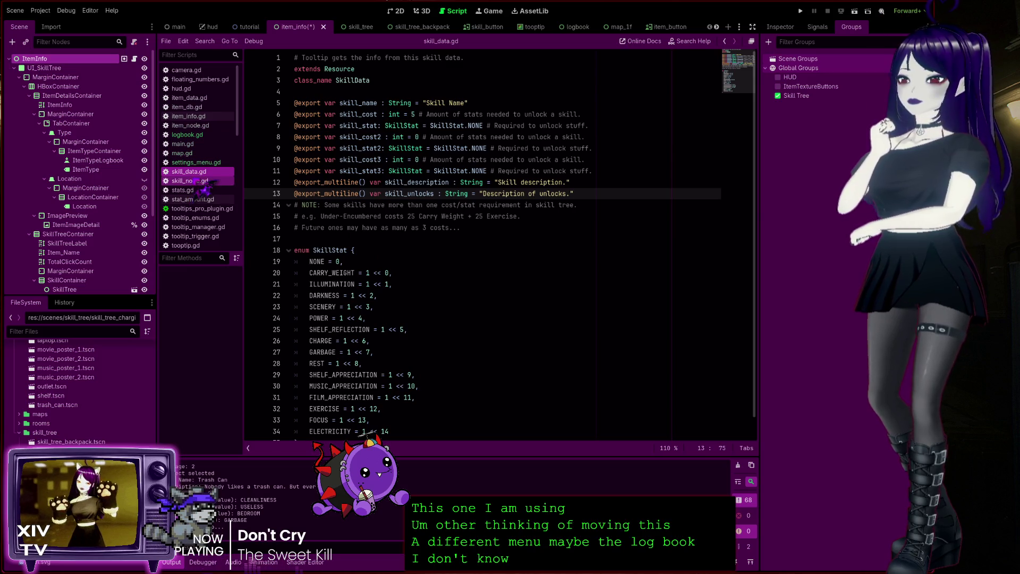
left_click(212, 186)
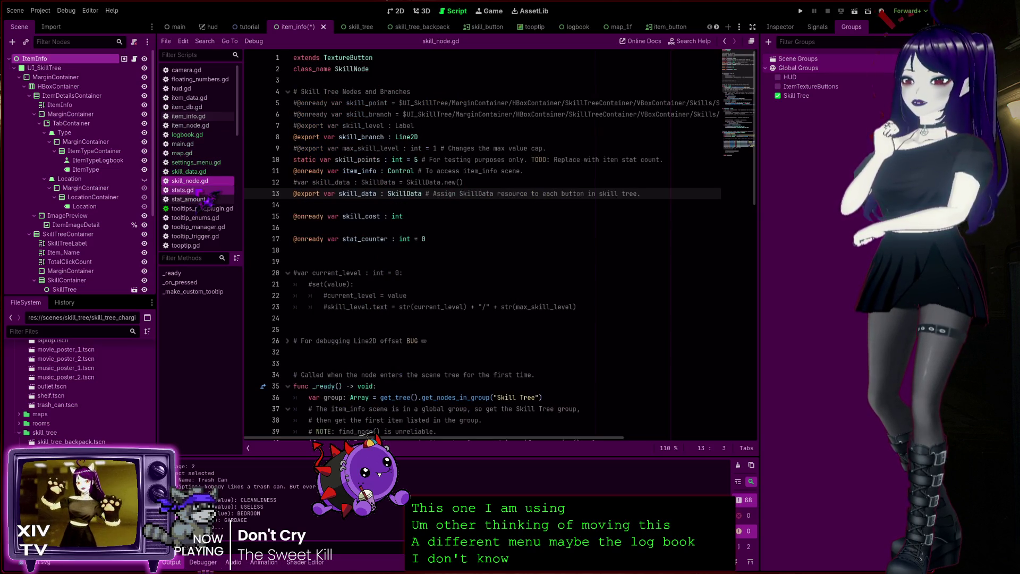
left_click(321, 57)
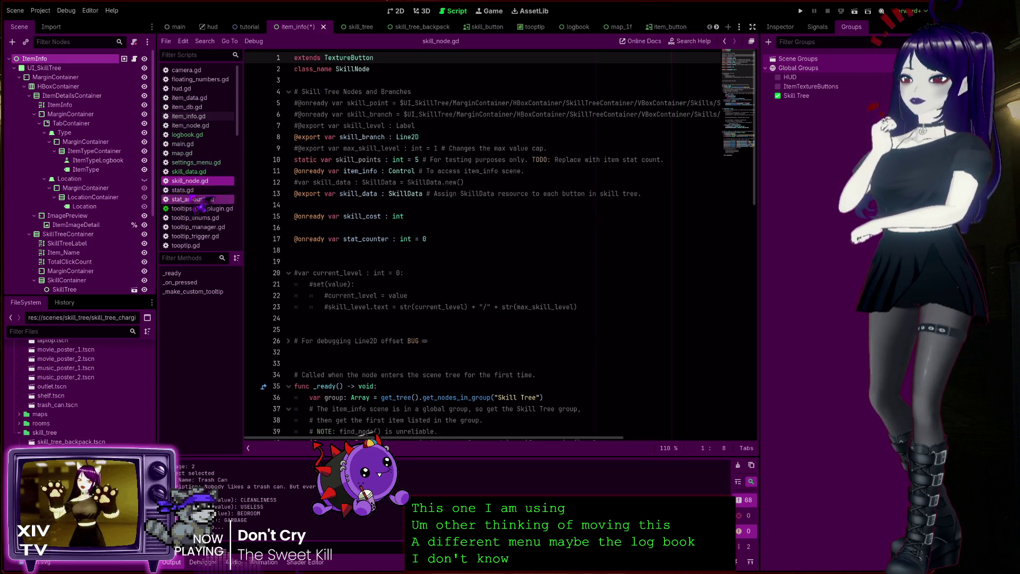
left_click(197, 190)
left_click(369, 69)
double_click(369, 69)
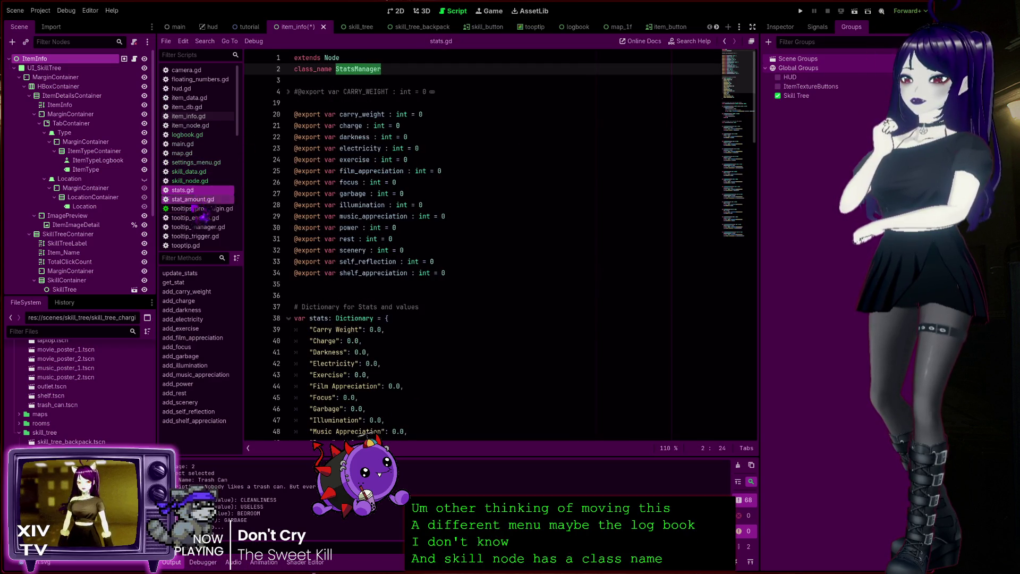
Step: Read stat_amount.gd's unused-script TODO, then go back to logbook.gd
left_click(210, 201)
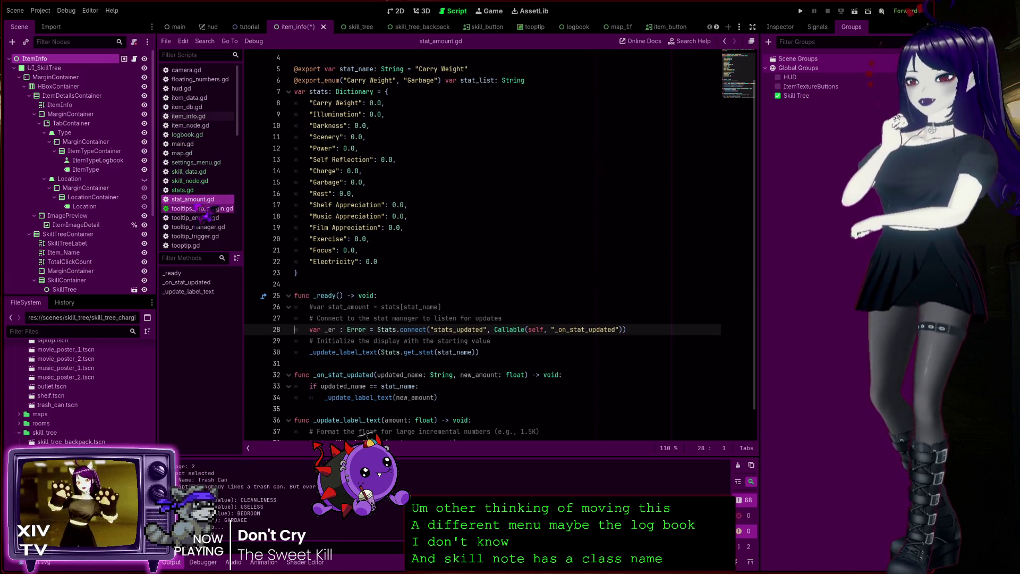
scroll(384, 250, "up", 1)
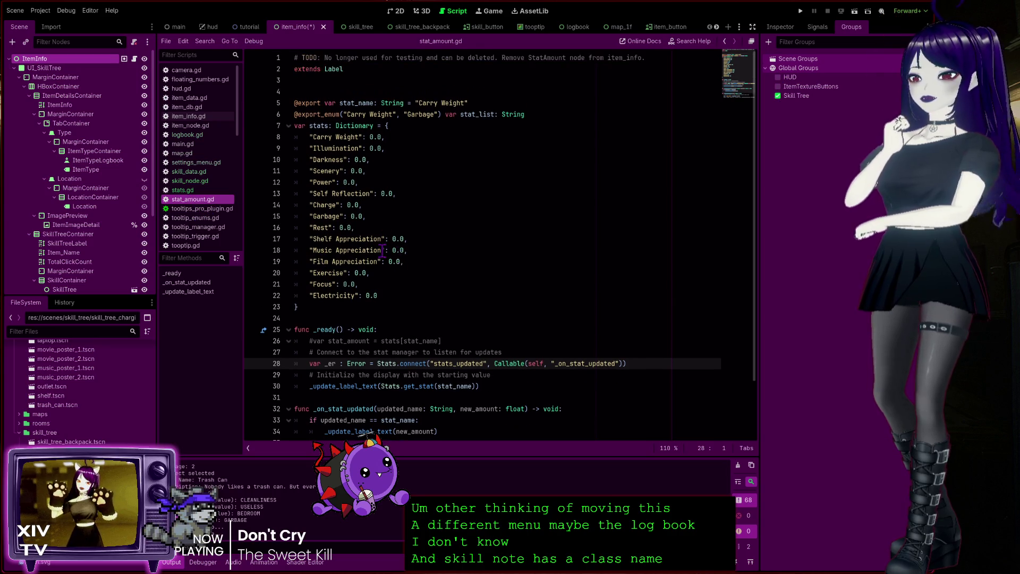
scroll(369, 230, "down", 1)
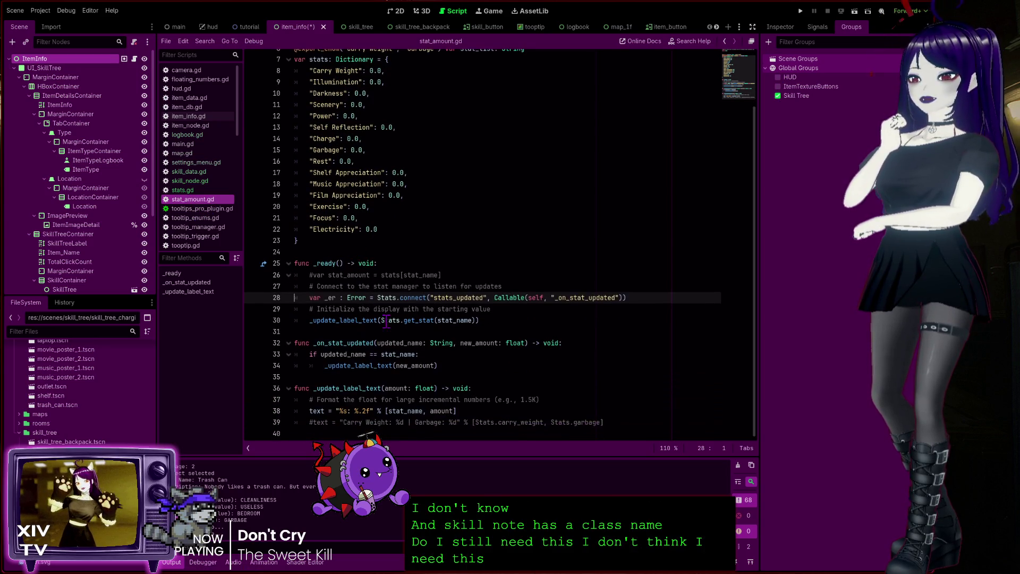
scroll(385, 404, "up", 2)
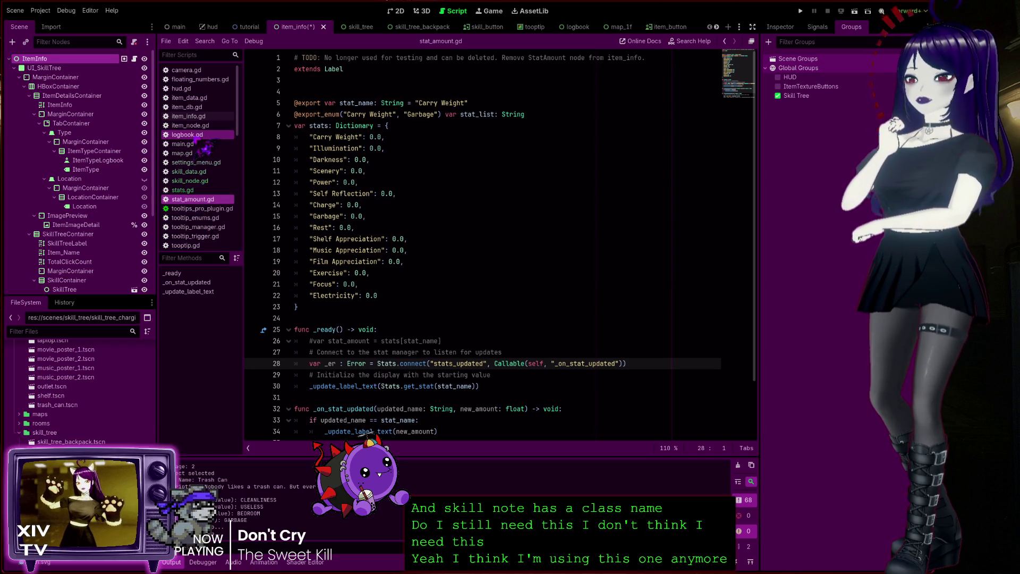
left_click(196, 135)
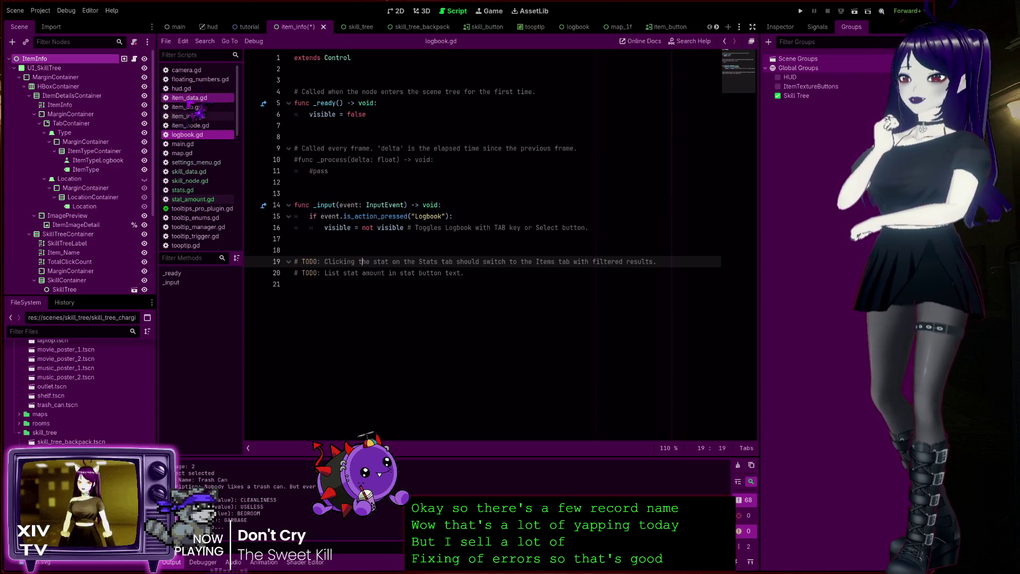
Step: Save the project, view main.gd and settings_menu.gd, then launch the game
left_click(189, 100)
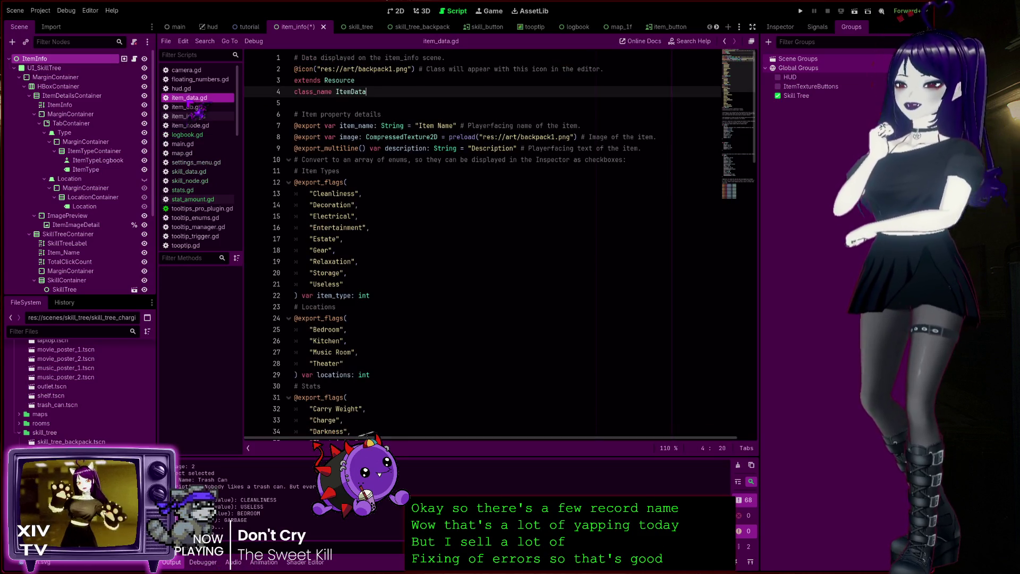
key("ctrl+s")
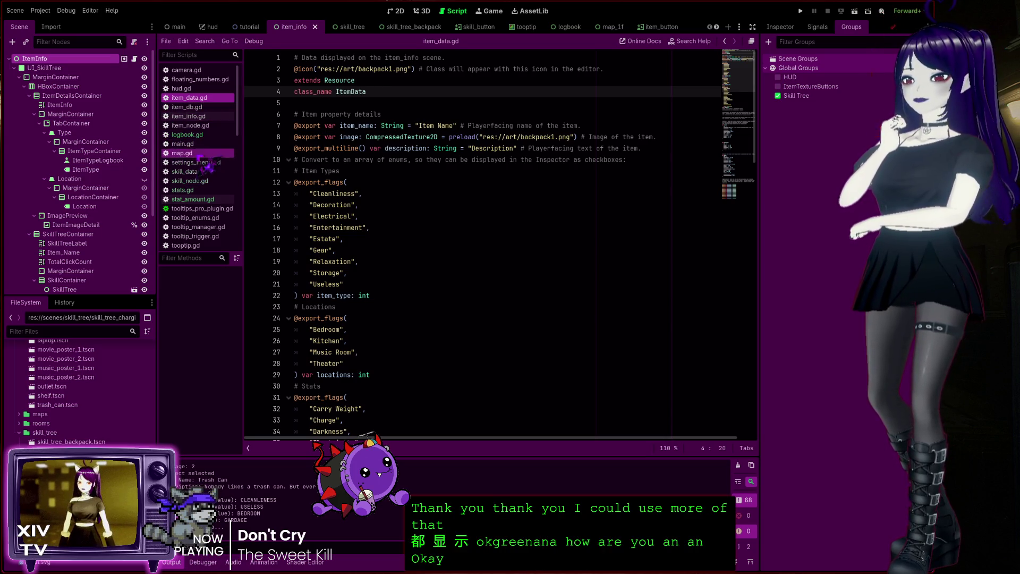
left_click(202, 145)
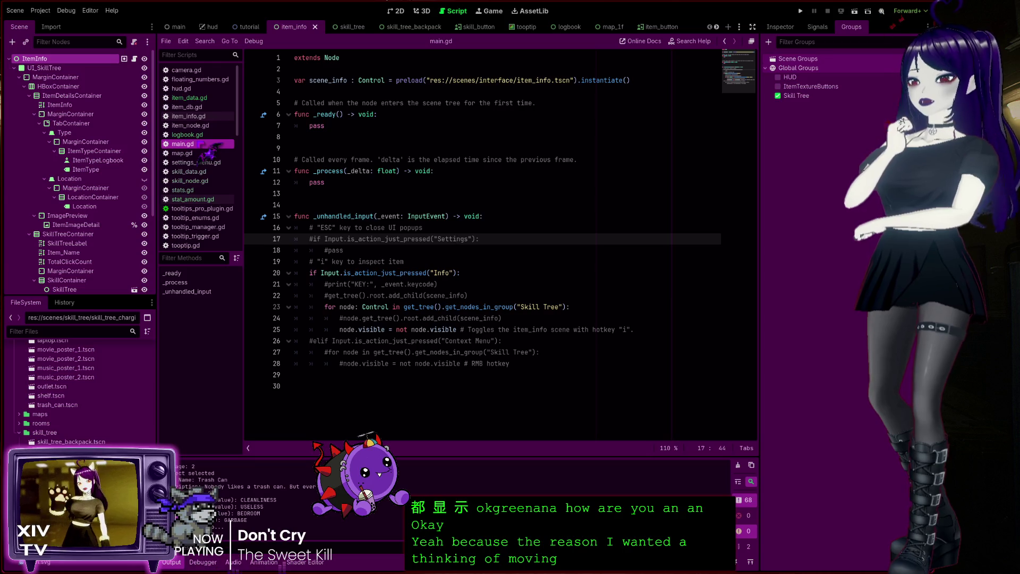
left_click(206, 162)
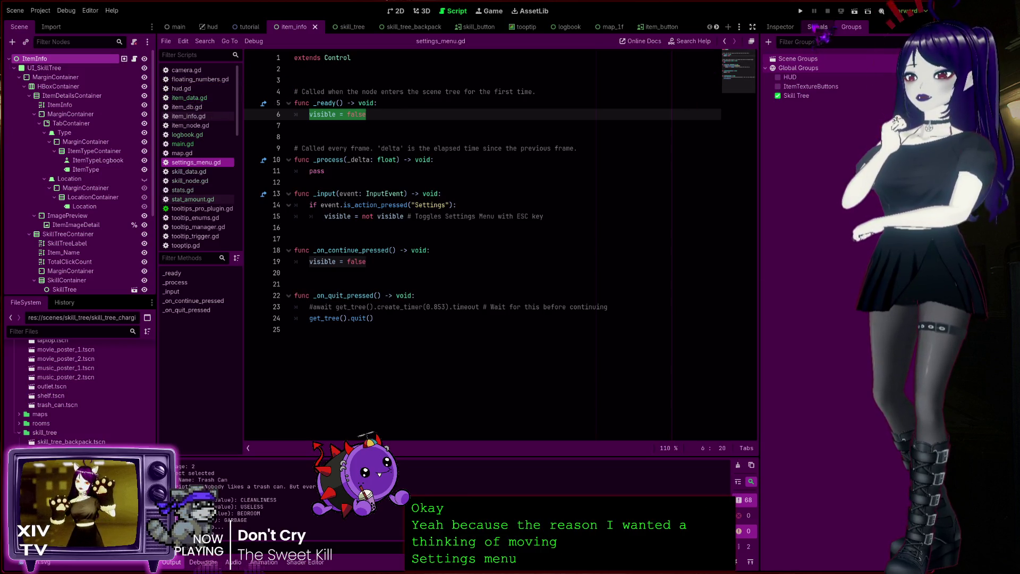
left_click(801, 10)
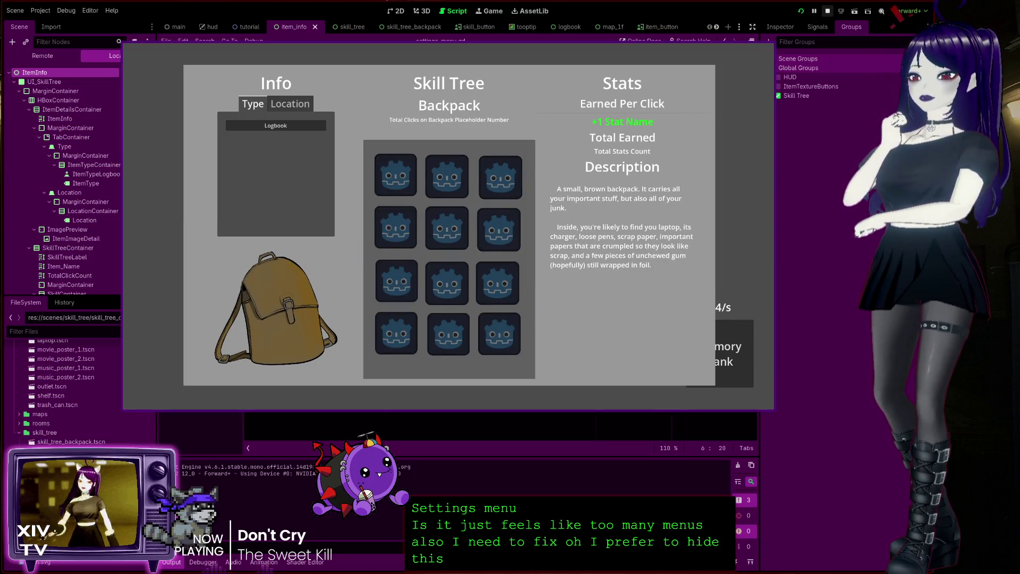
Step: Restart the game and toggle the settings pause menu on and off with Esc
left_click(828, 10)
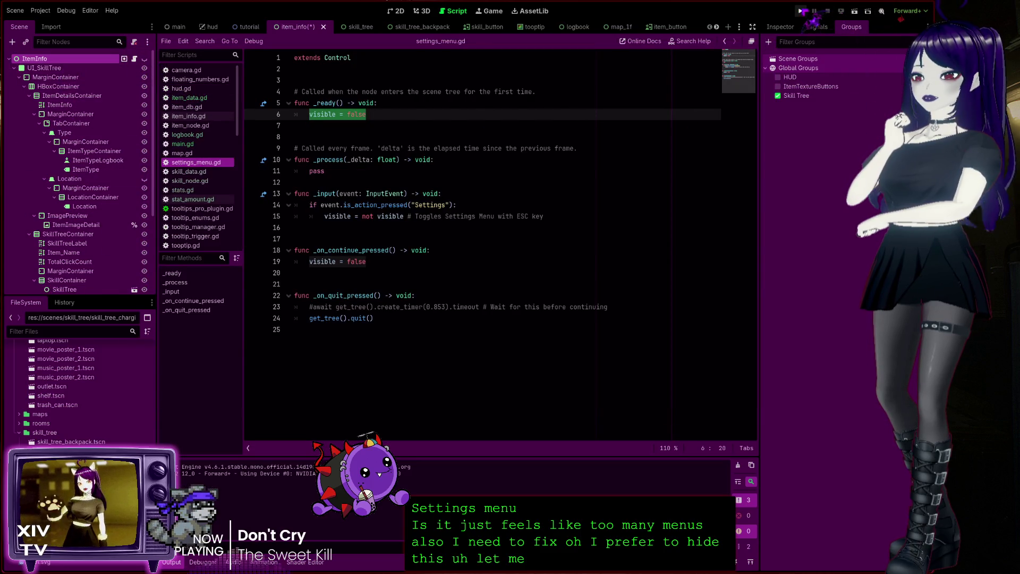
left_click(800, 11)
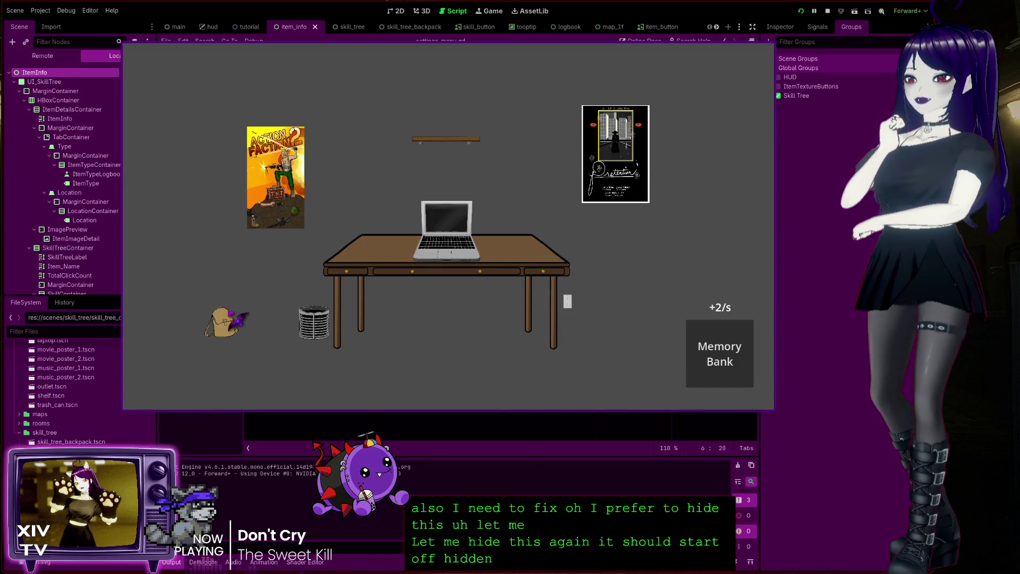
key("Escape")
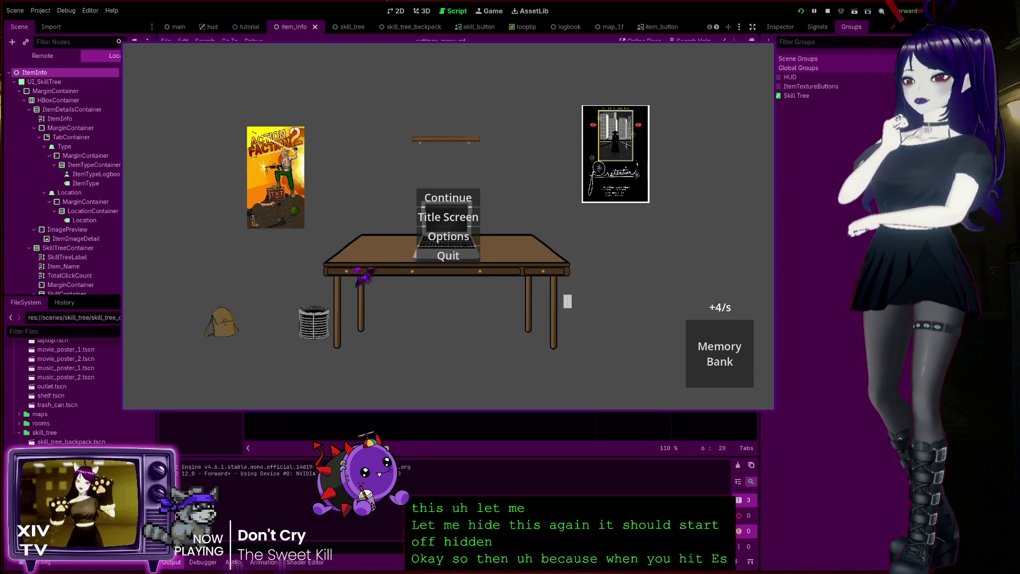
key("Escape")
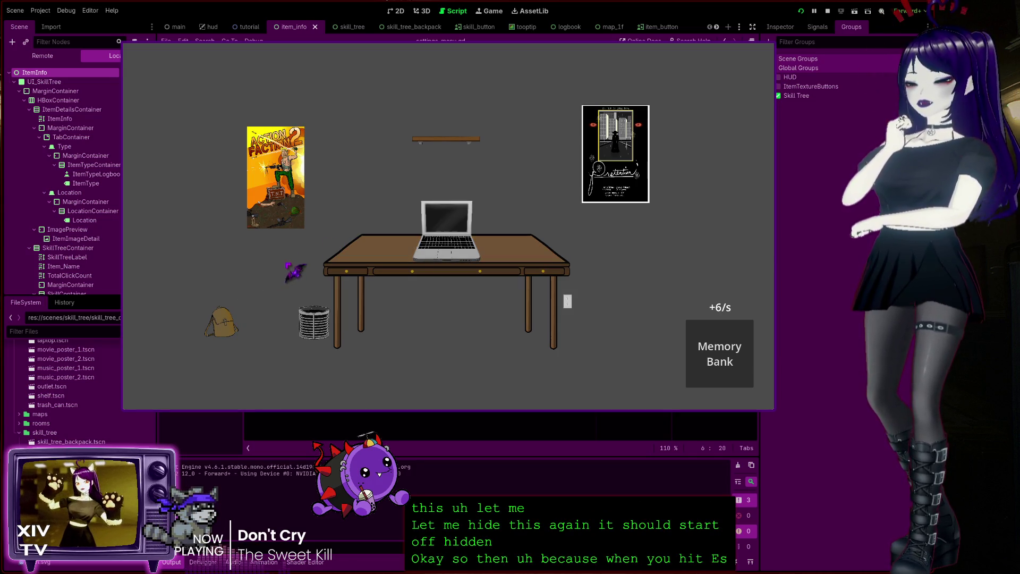
Step: Open the backpack's skill tree panel, close it with Esc, and toggle the pause menu
left_click(243, 329)
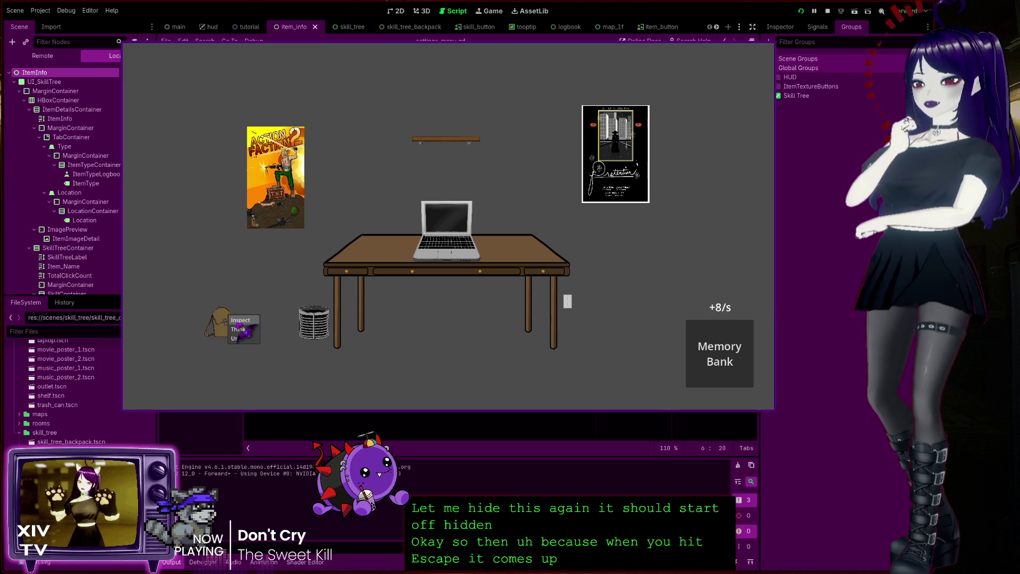
left_click(240, 320)
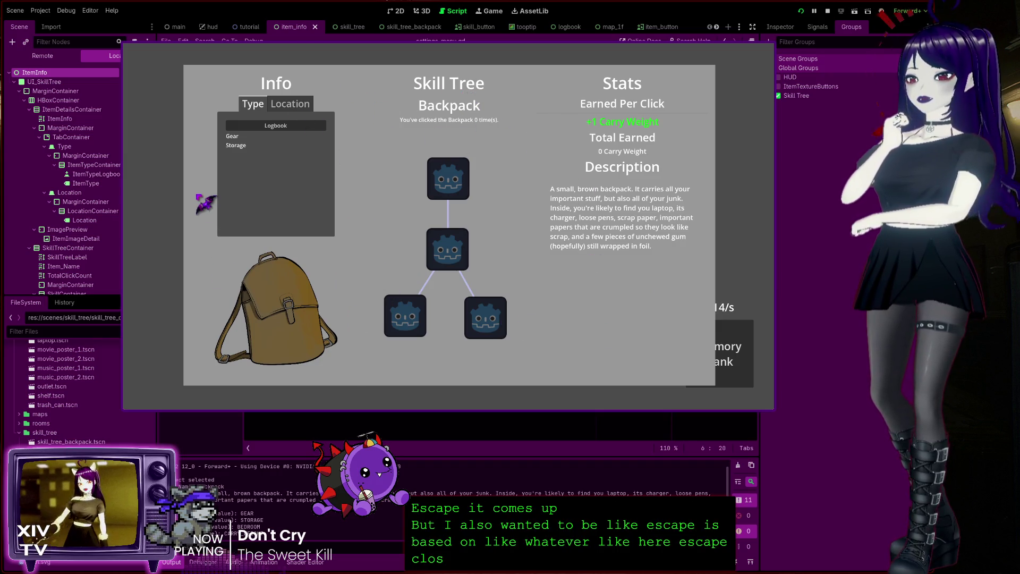
key("Escape")
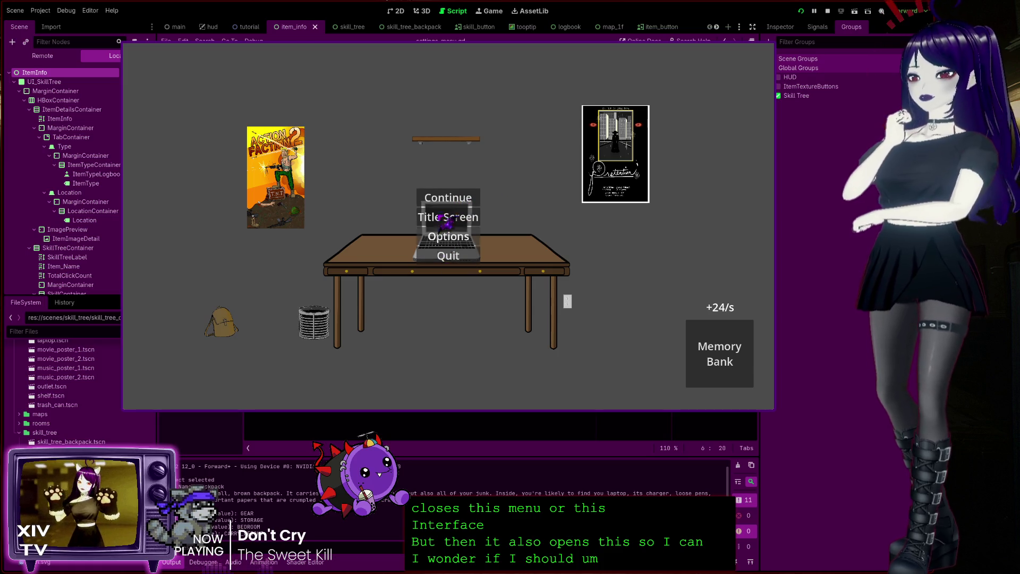
key("Escape")
key("Escape")
key("Escape")
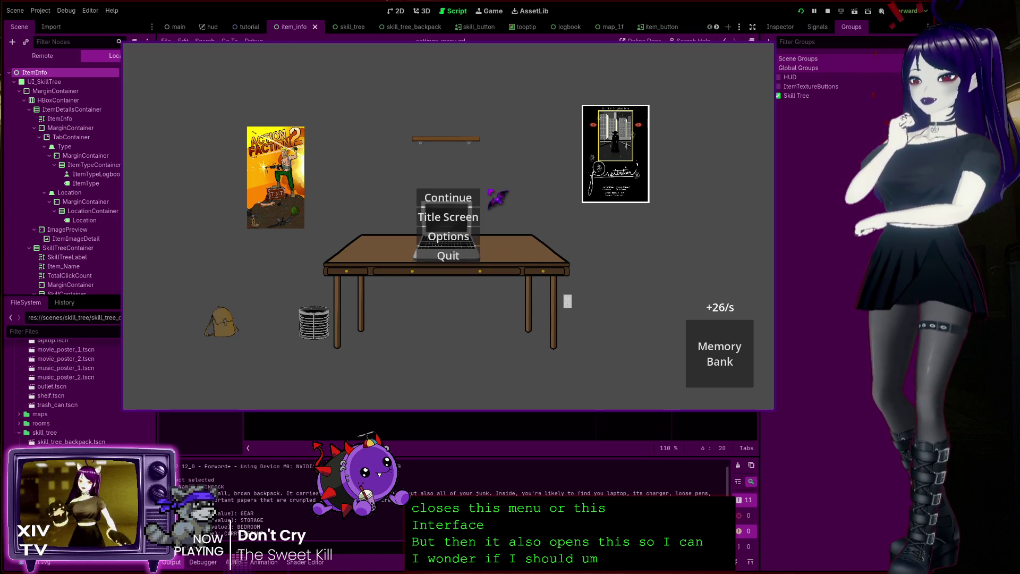
key("Escape")
key("Escape")
key("Escape")
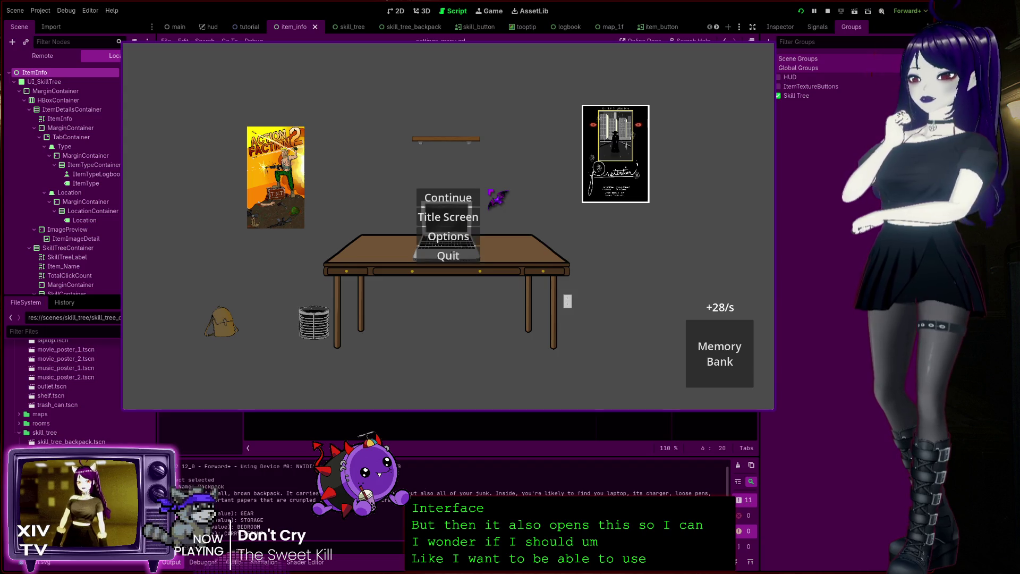
key("Escape")
Step: Open the Desk's skill tree panel, close it with Esc, and toggle the pause menu
left_click(326, 325)
left_click(347, 330)
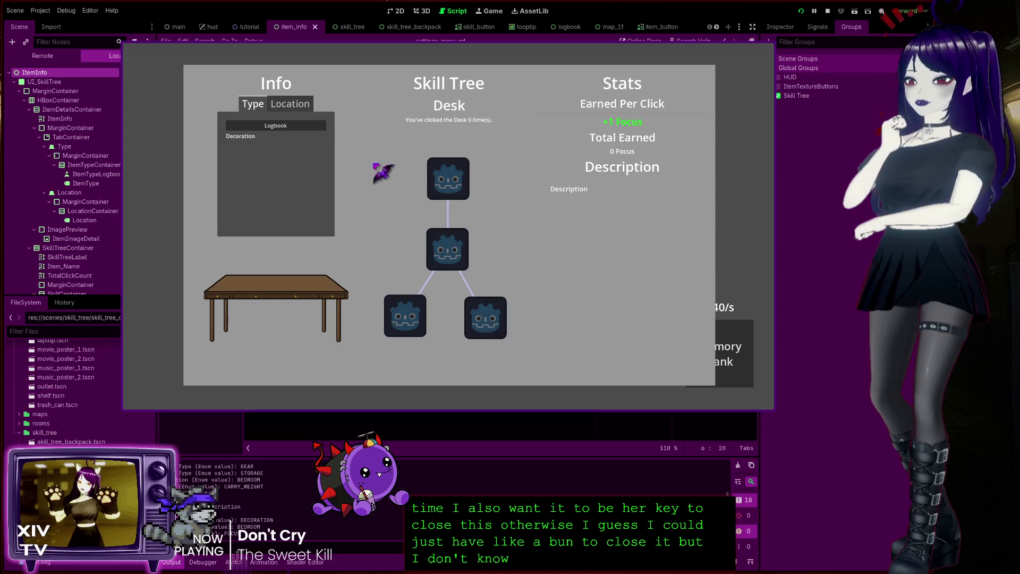
key("Escape")
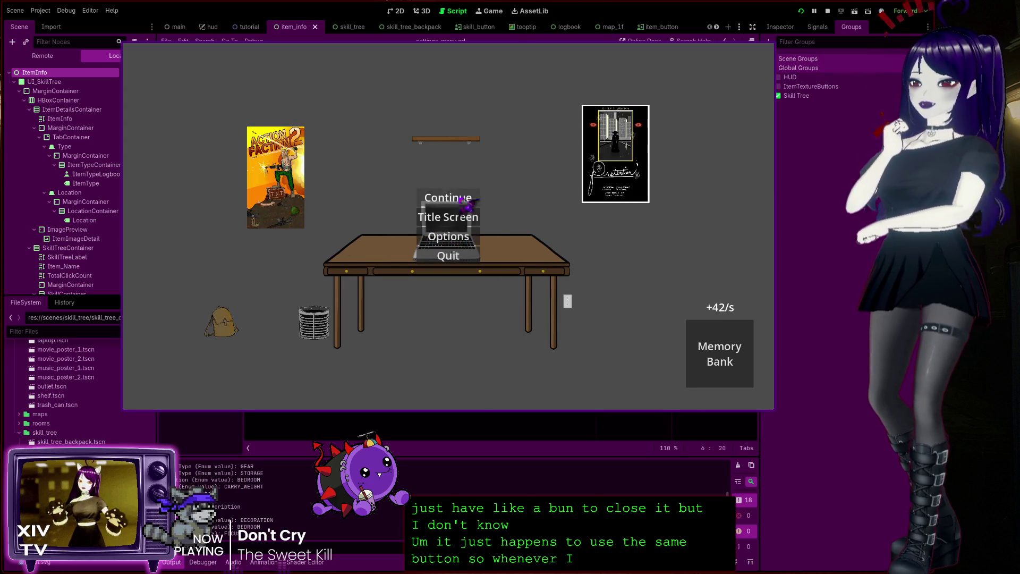
key("Escape")
key("Escape")
key("Escape")
key("Escape")
key("Escape")
key("Escape")
key("Escape")
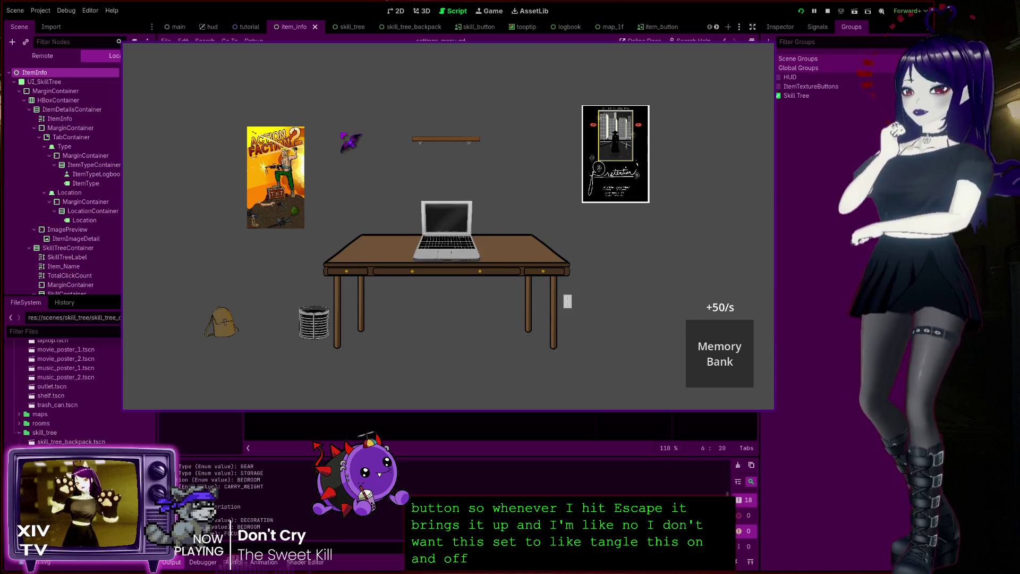
Step: Open the Logbook with L, toggle the pause menu over it repeatedly, then close it
key("l")
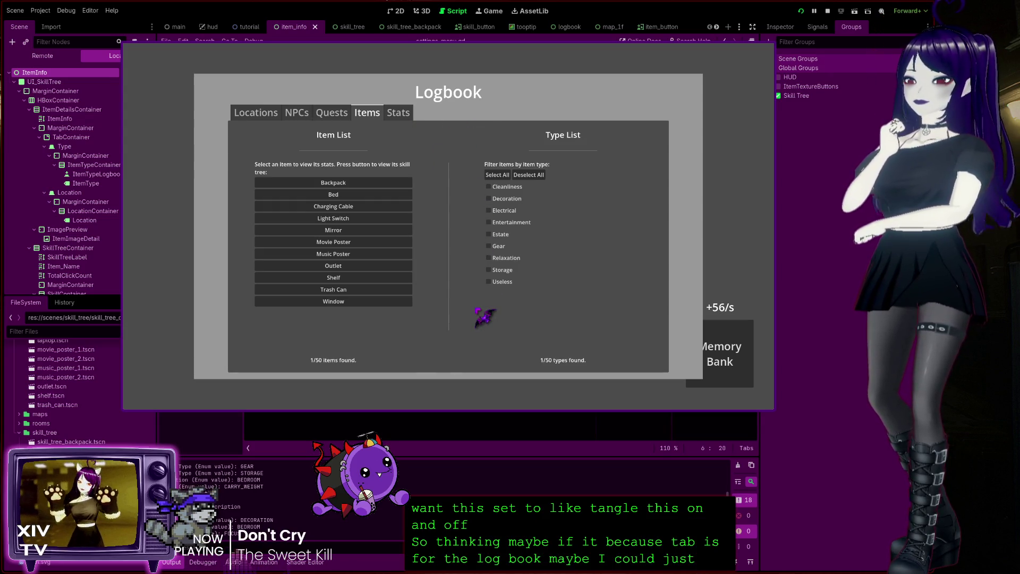
key("Escape")
key("Escape")
key("Escape")
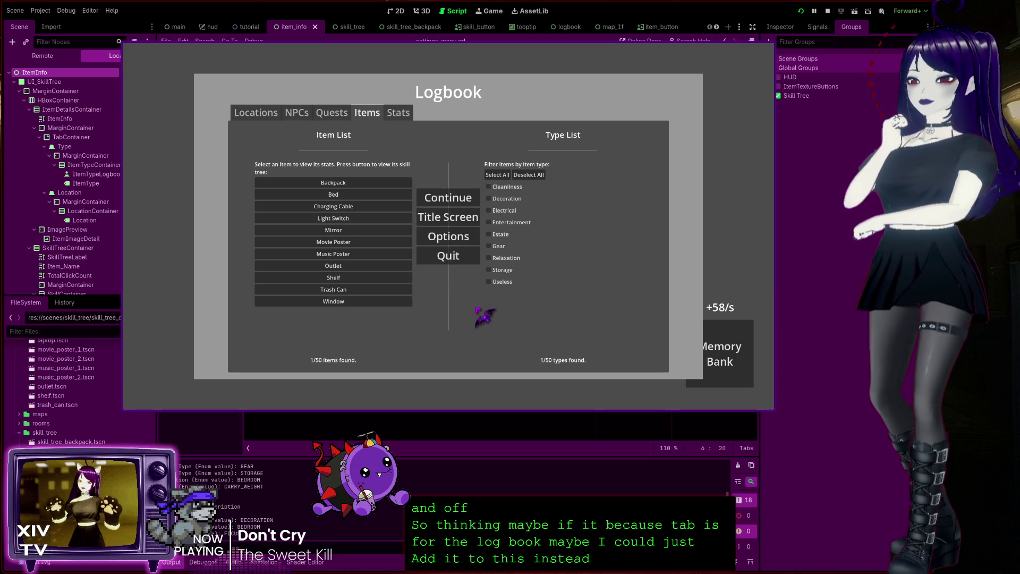
key("Escape")
key("Escape")
key("Escape")
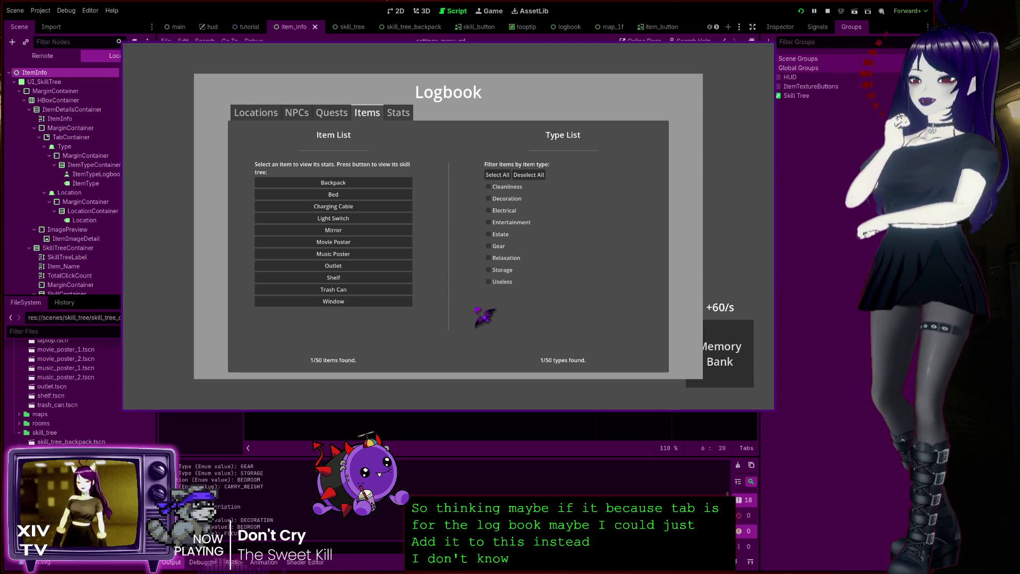
key("Escape")
key("Escape")
key("Escape")
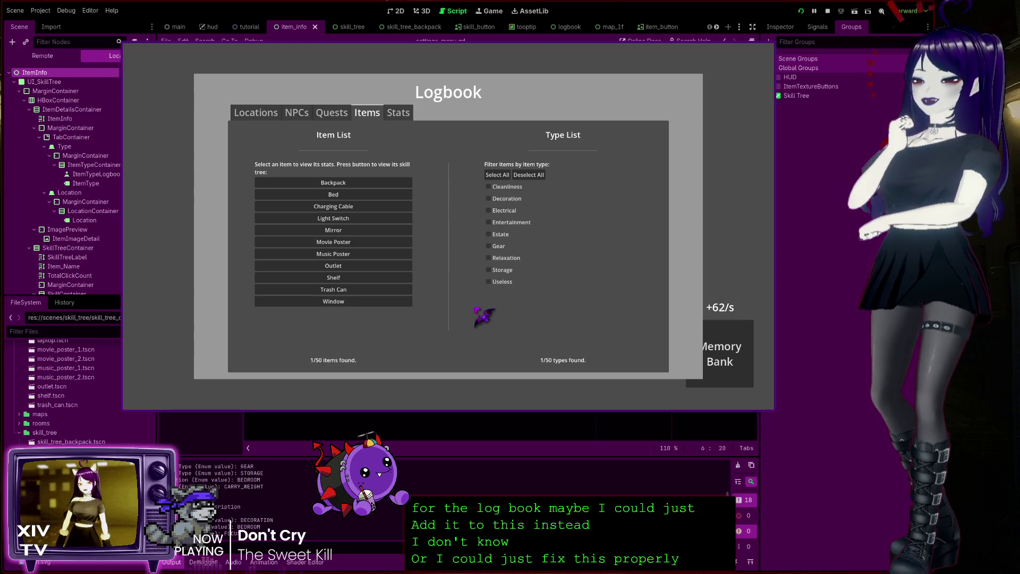
key("Escape")
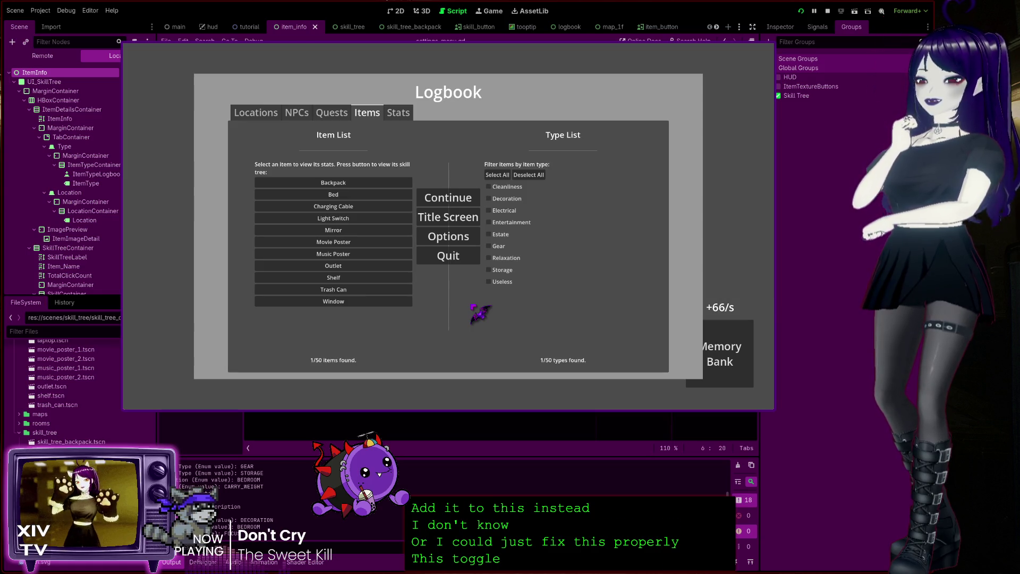
key("Escape")
key("l")
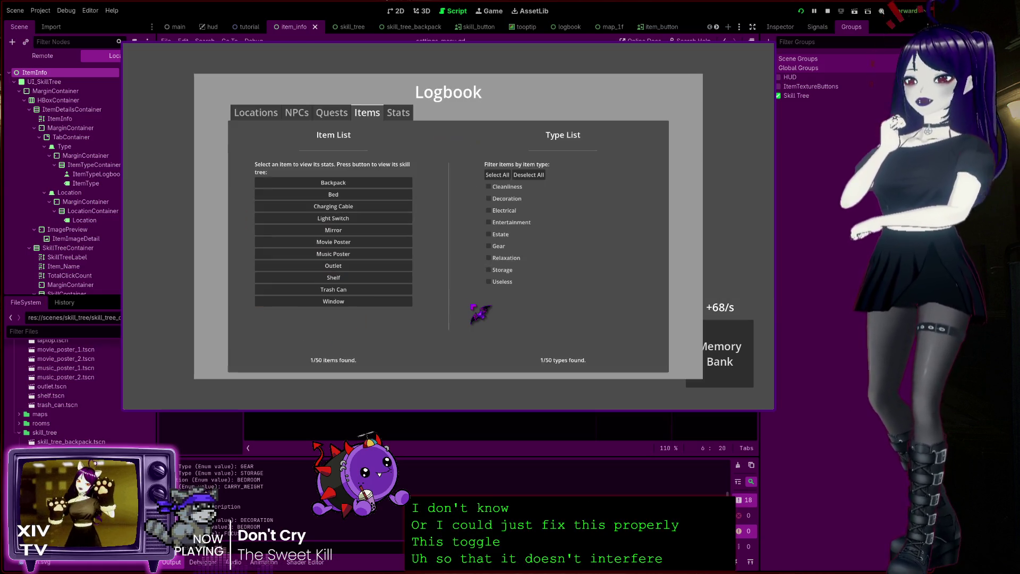
Step: Open the trash can's action menu, dismiss it with Tab, and reopen it
left_click(315, 321)
key("Tab")
key("Tab")
left_click(316, 321)
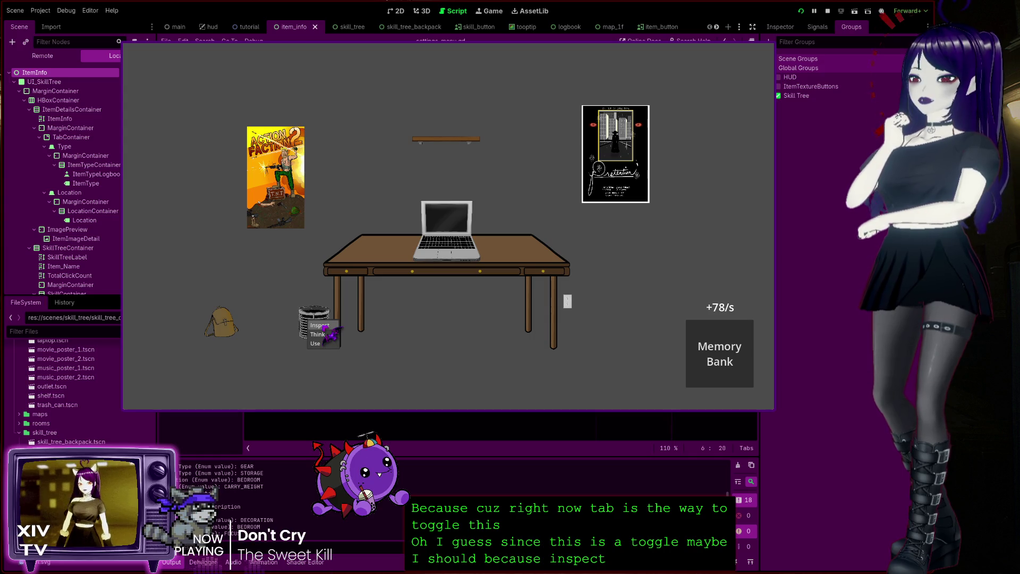
Step: Inspect the trash can's skill tree, close it with Esc, and quit from the pause menu
left_click(326, 326)
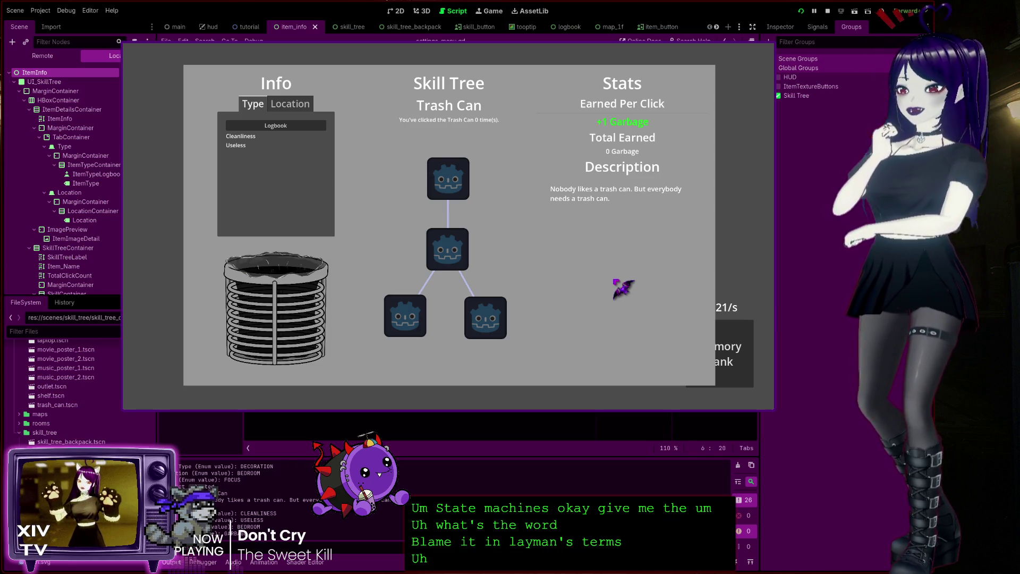
key("Escape")
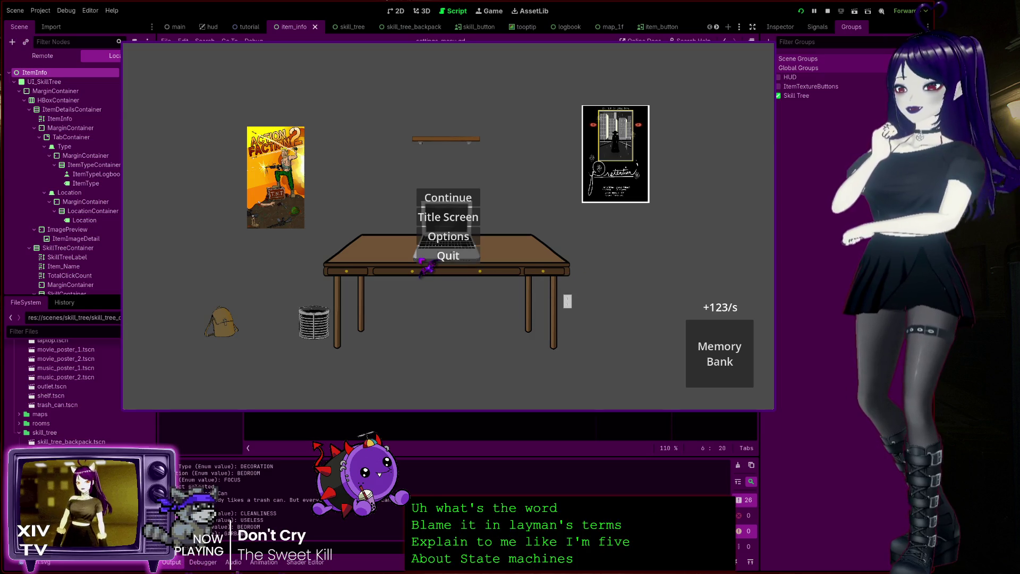
left_click(437, 260)
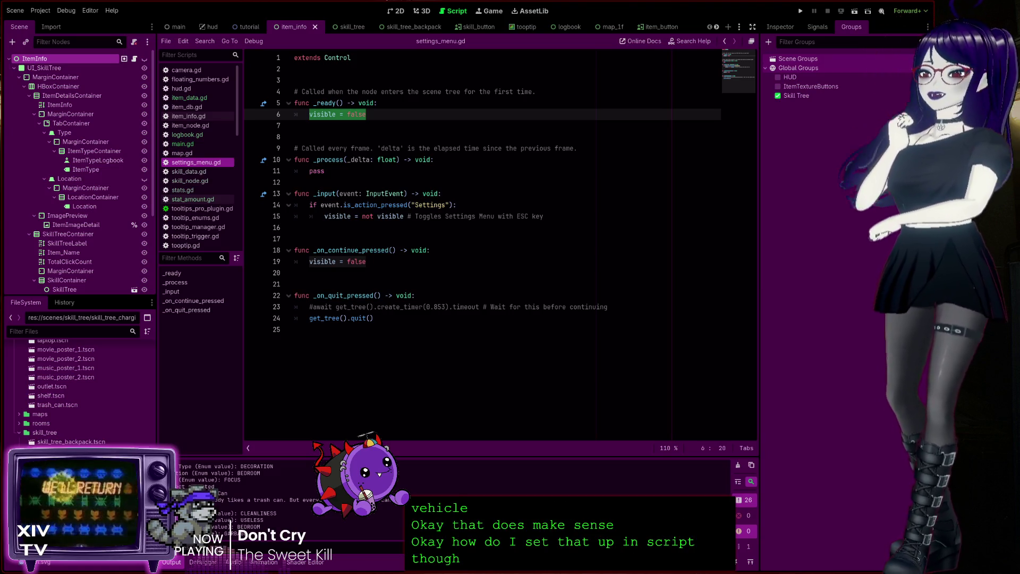
Step: Place the cursor on the settings toggle line in settings_menu.gd, then open the skill_tree scene
left_click(419, 217)
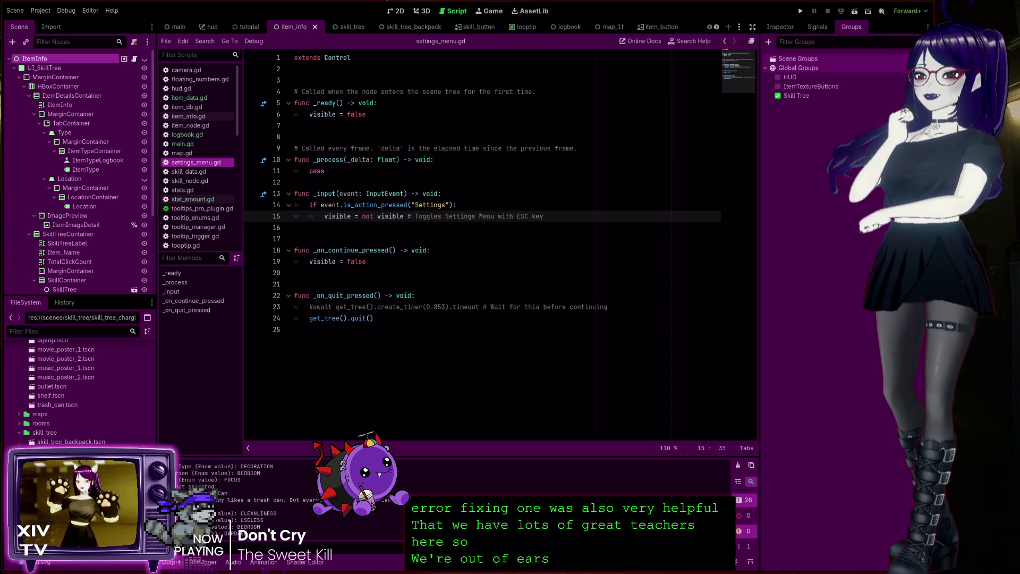
mouse_move(348, 28)
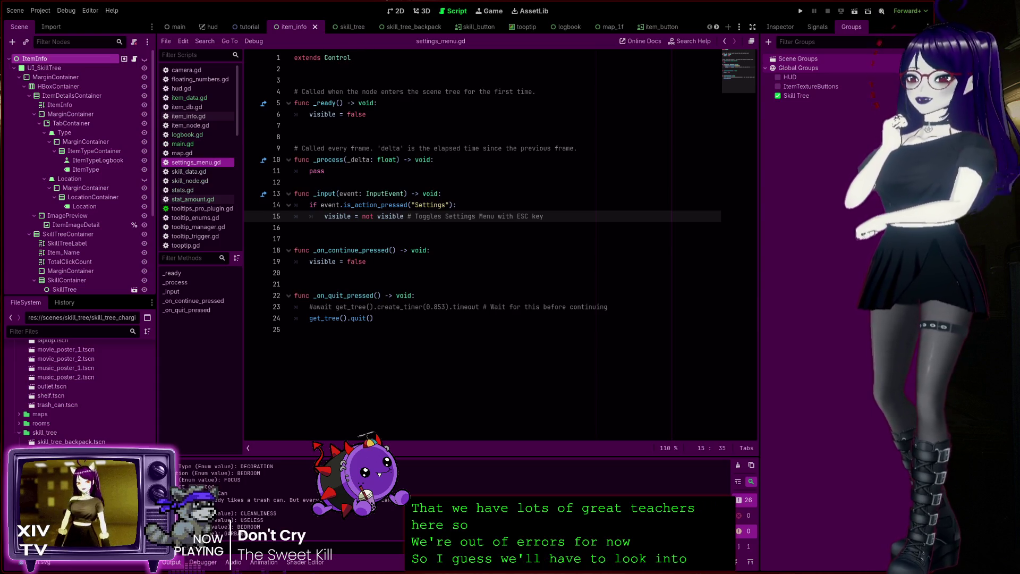
left_click(344, 27)
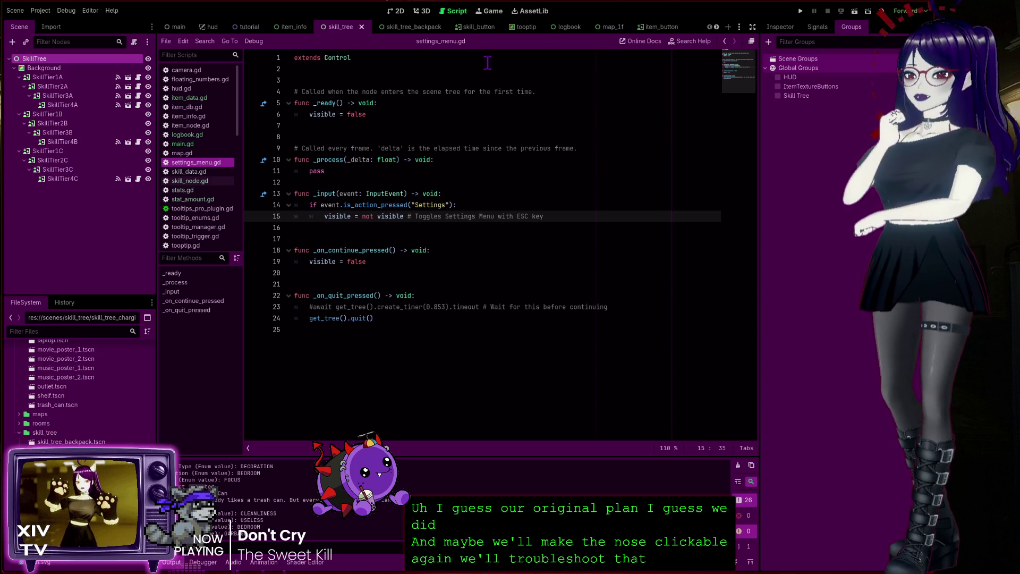
Step: Open the skill_button scene, then return to the item_info scene
left_click(468, 27)
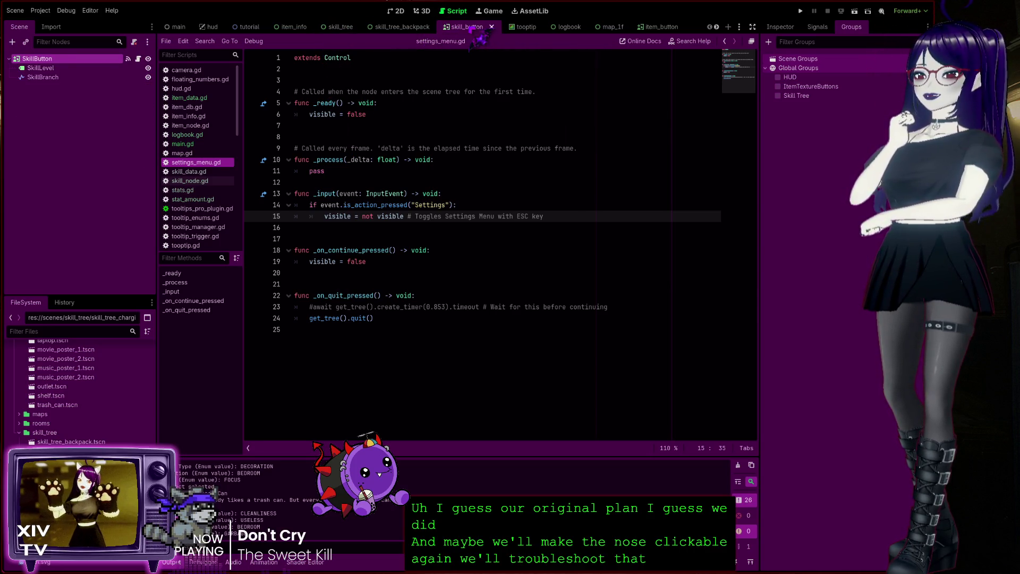
left_click(342, 28)
left_click(295, 28)
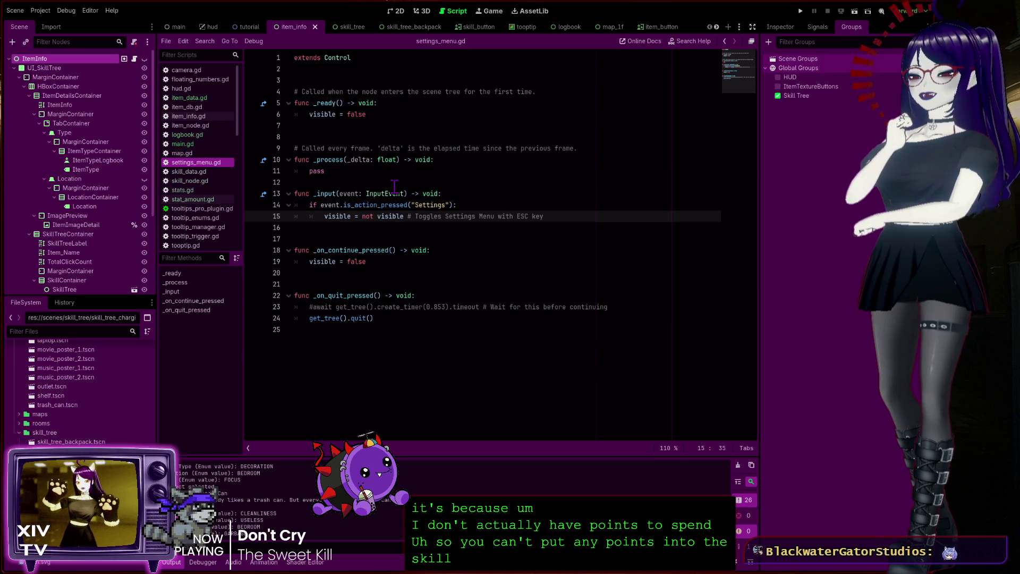
Step: Click on lines 8, 17 and empty line 12 of settings_menu.gd without editing
left_click(398, 72)
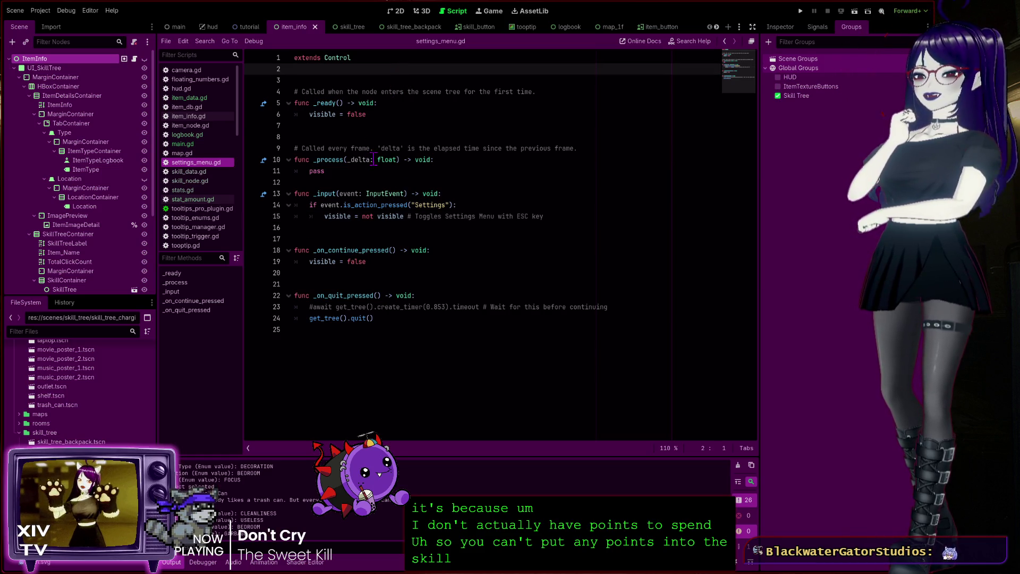
left_click(332, 136)
left_click(338, 69)
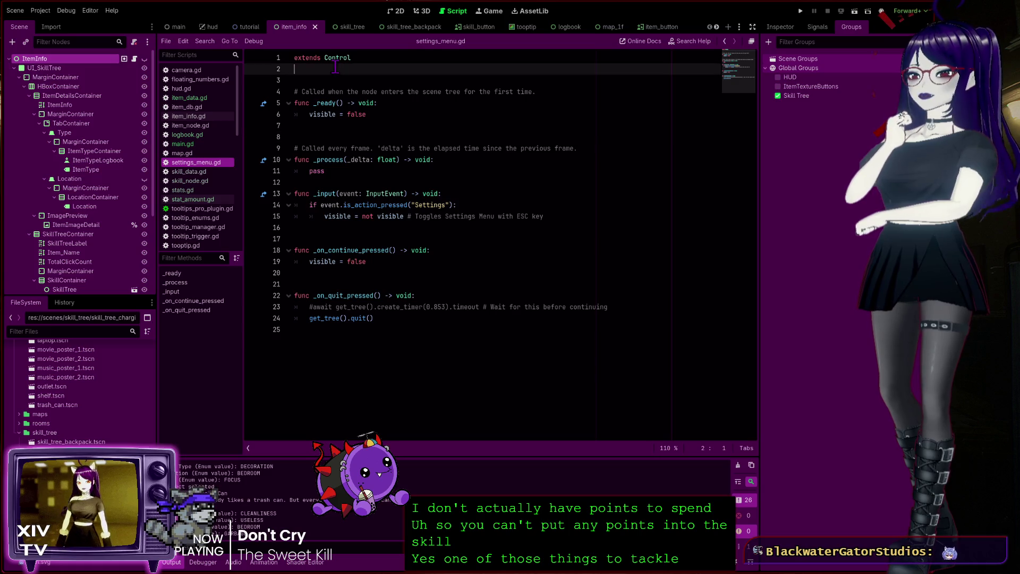
left_click(337, 234)
left_click(366, 182)
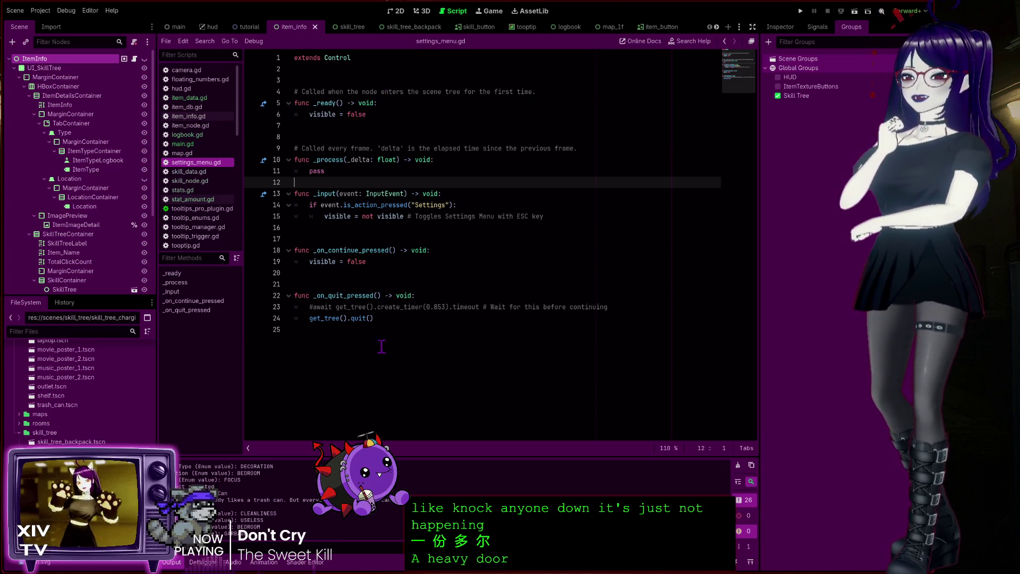
left_click(332, 330)
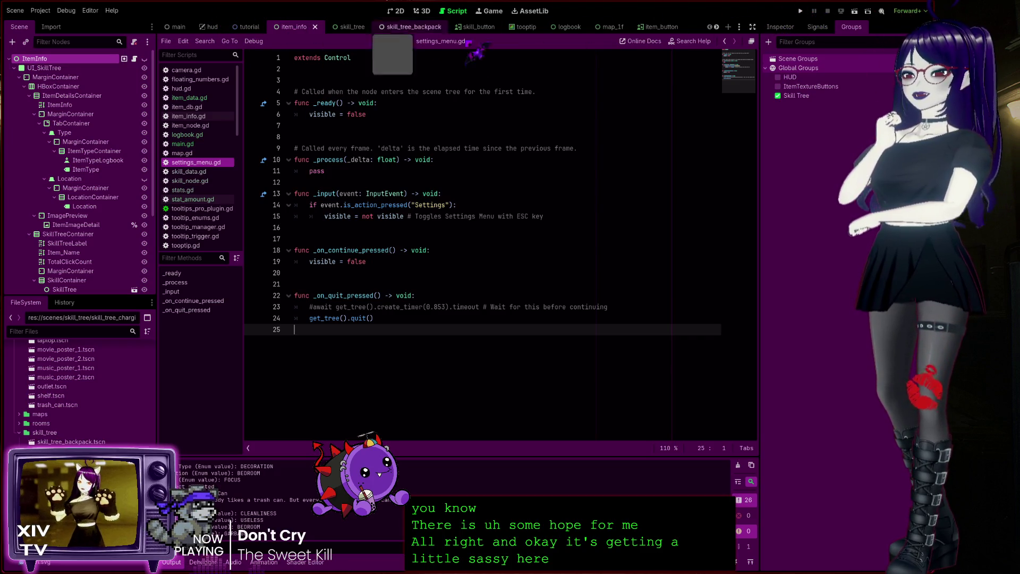
left_click(800, 11)
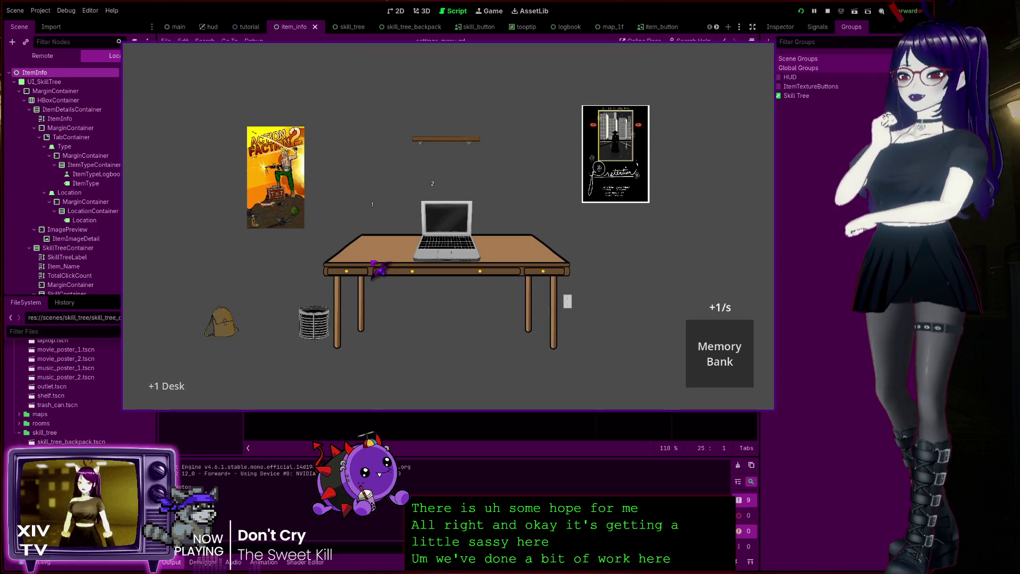
Step: Open the trash can's skill tree panel and toggle the pause menu on and off
left_click(315, 324)
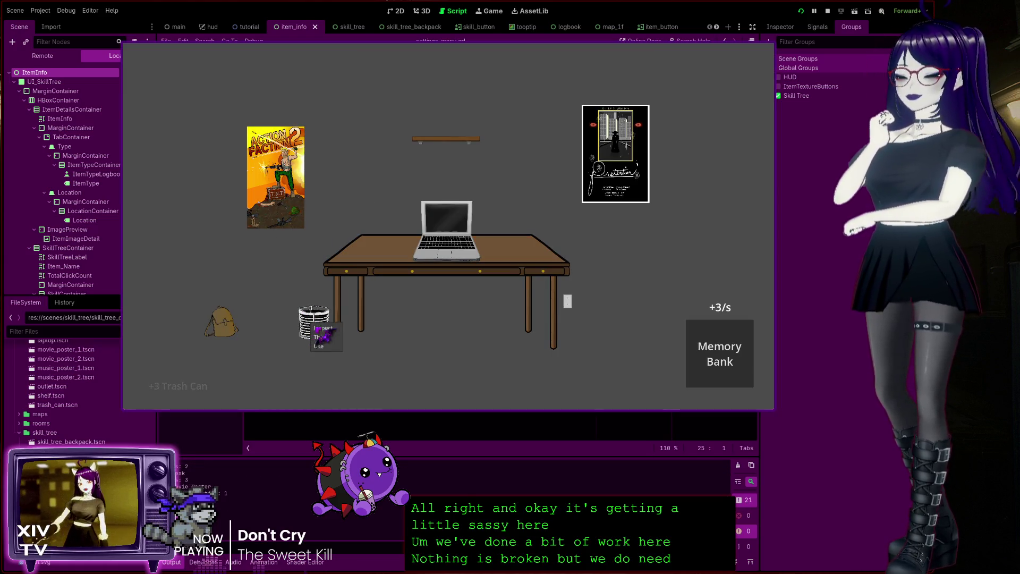
left_click(323, 329)
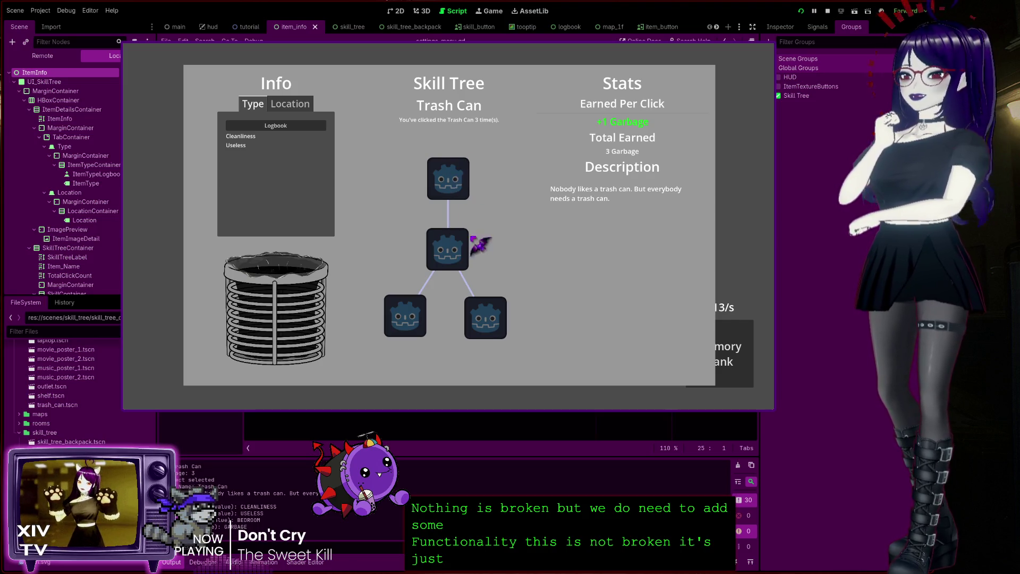
key("Escape")
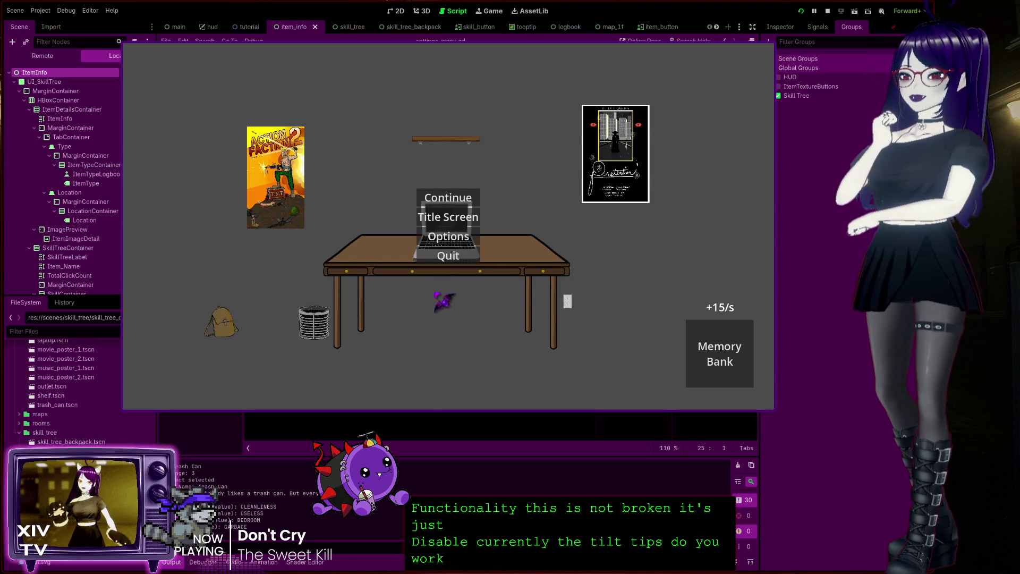
key("Escape")
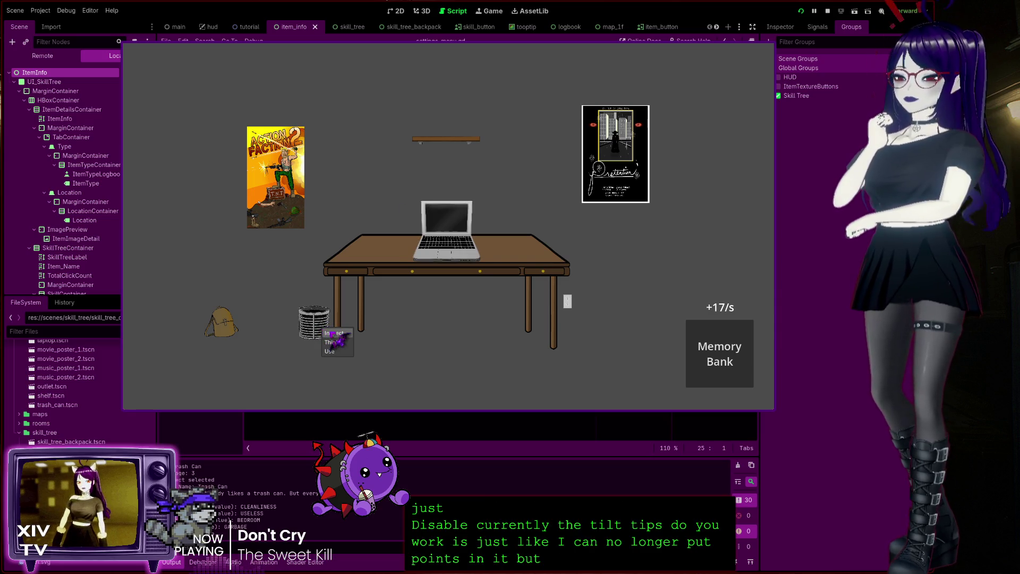
Step: Reopen the trash can's skill tree, bring up the pause menu with Esc, and quit
left_click(327, 330)
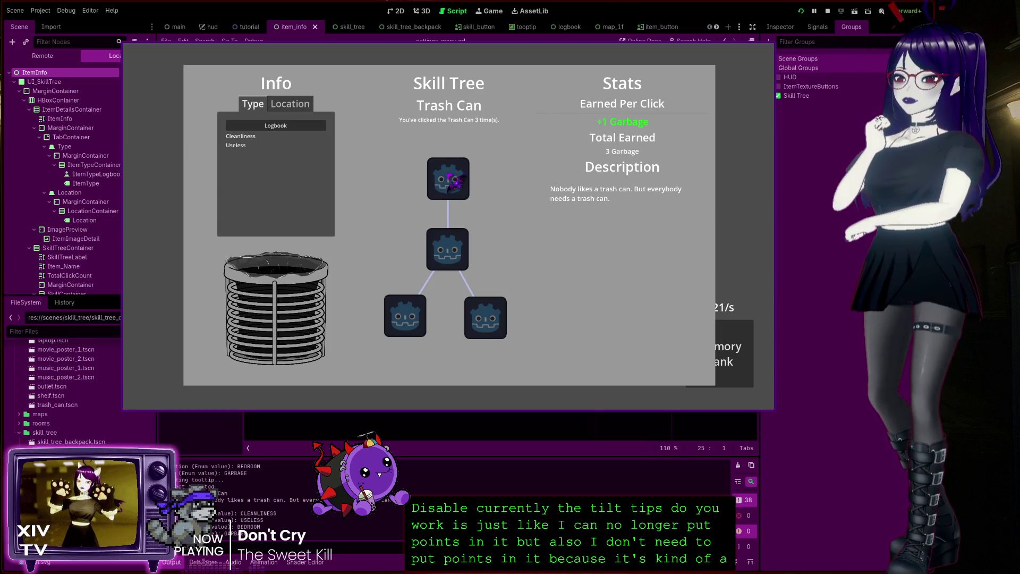
mouse_move(453, 169)
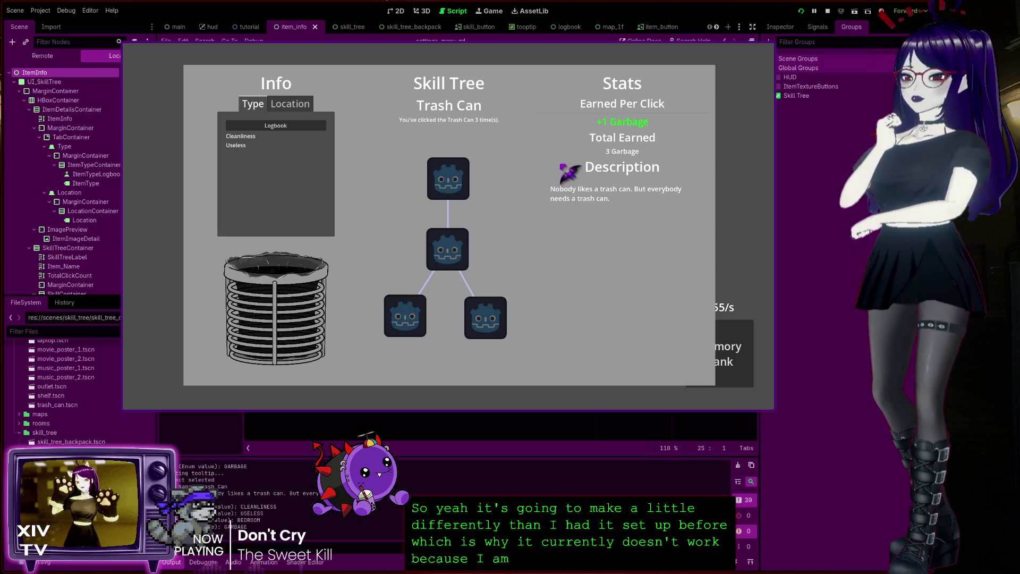
key("Escape")
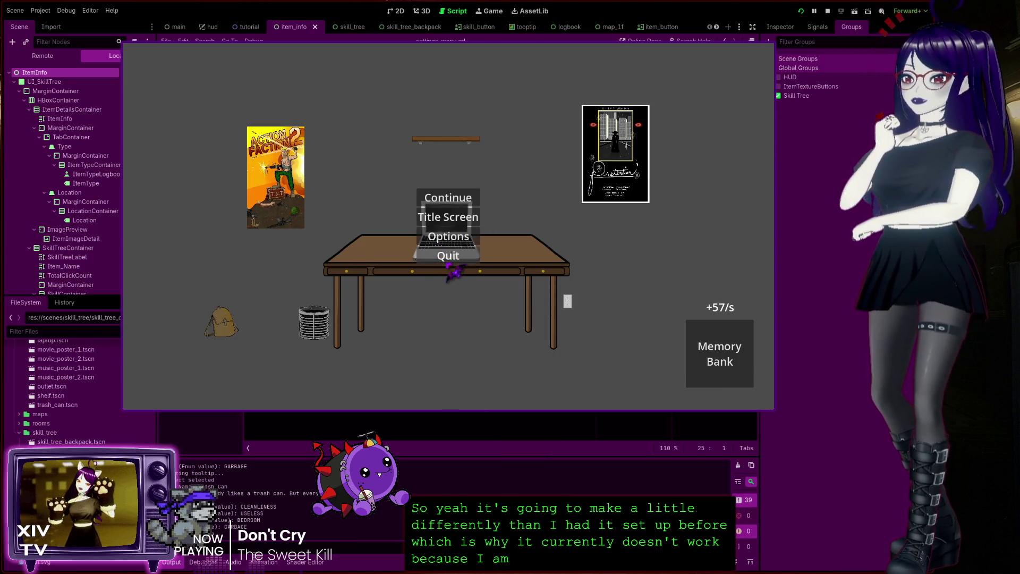
left_click(448, 257)
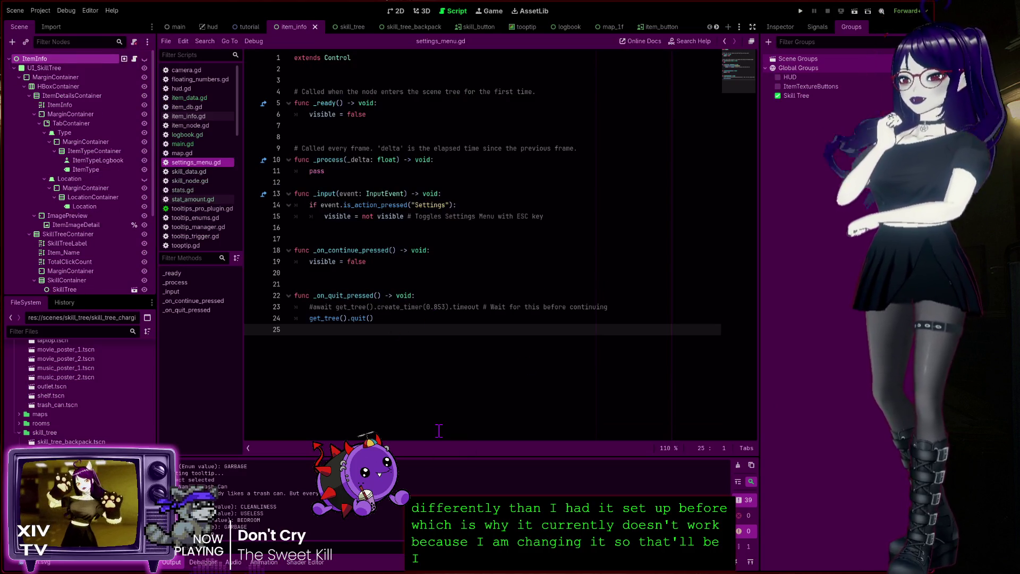